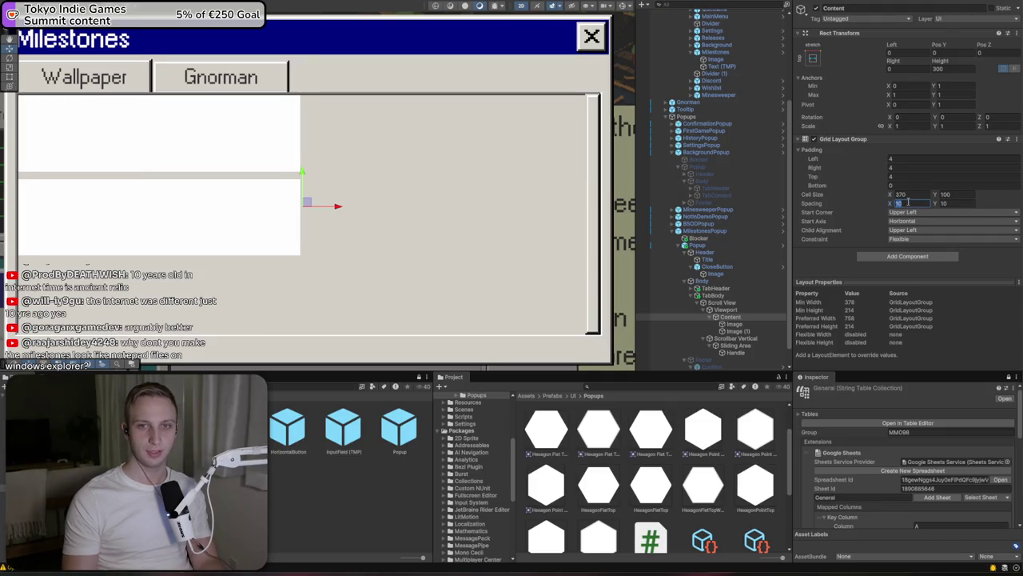
Try a new grid cell width and a horizontal spacing of 4 on the Content grid
type("6")
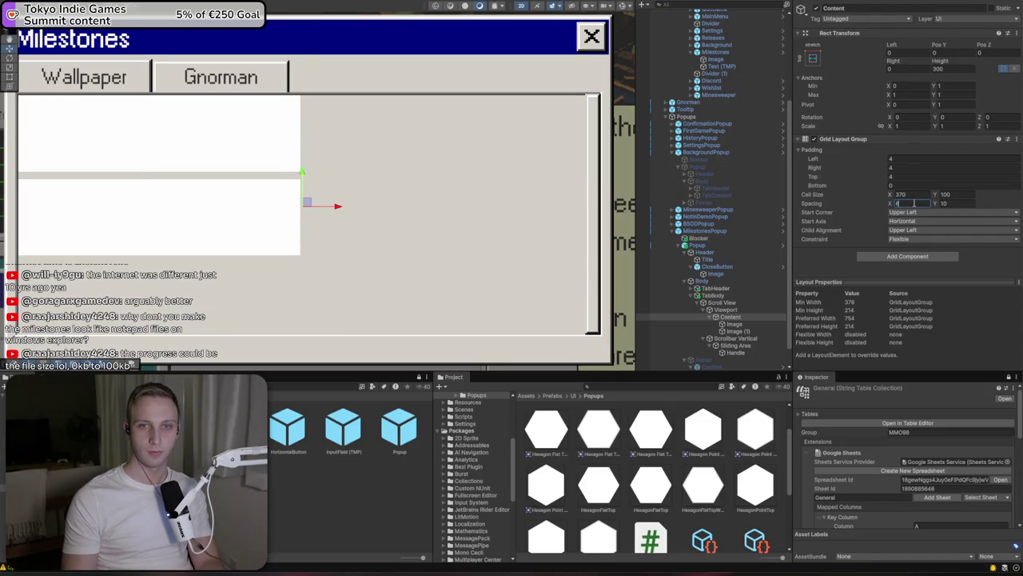
key("BackSpace")
type("2")
key("BackSpace")
type("4")
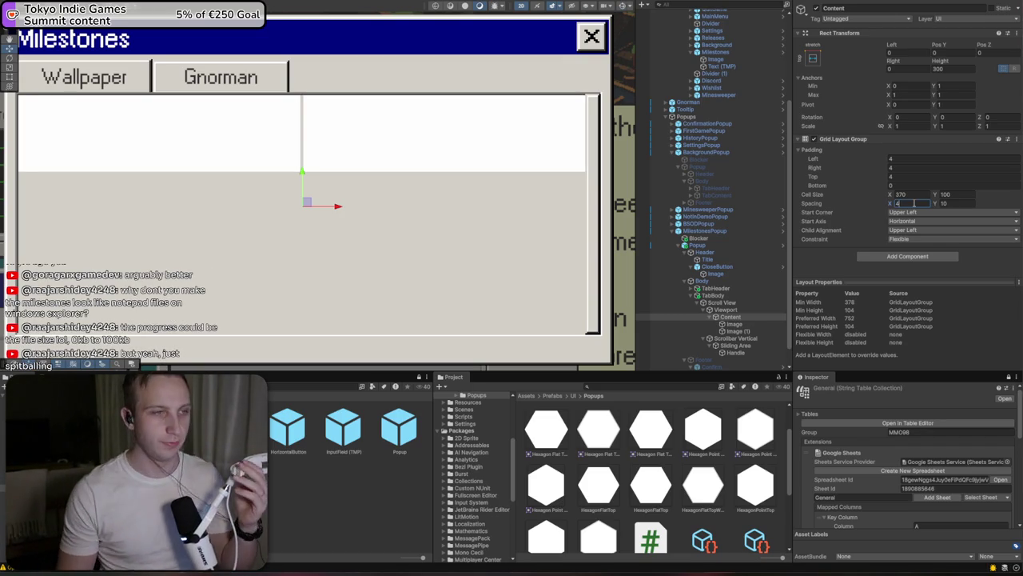
left_click_drag(393, 169, 464, 201)
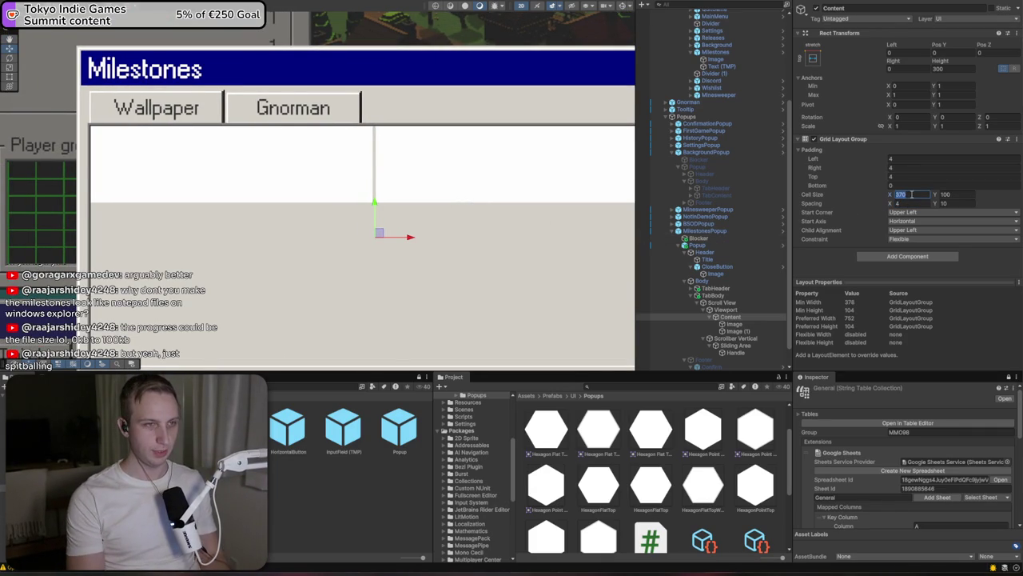
Set Cell Size X to 364, Spacing X to 8, and left, right and top padding to 8
type("360")
left_click(911, 209)
left_click(913, 206)
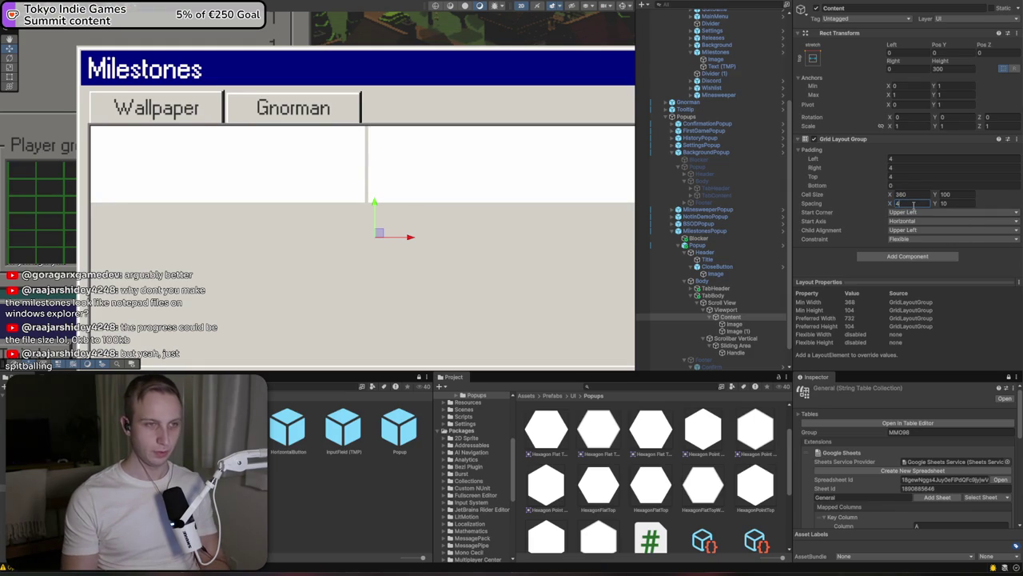
type("8")
key("BackSpace")
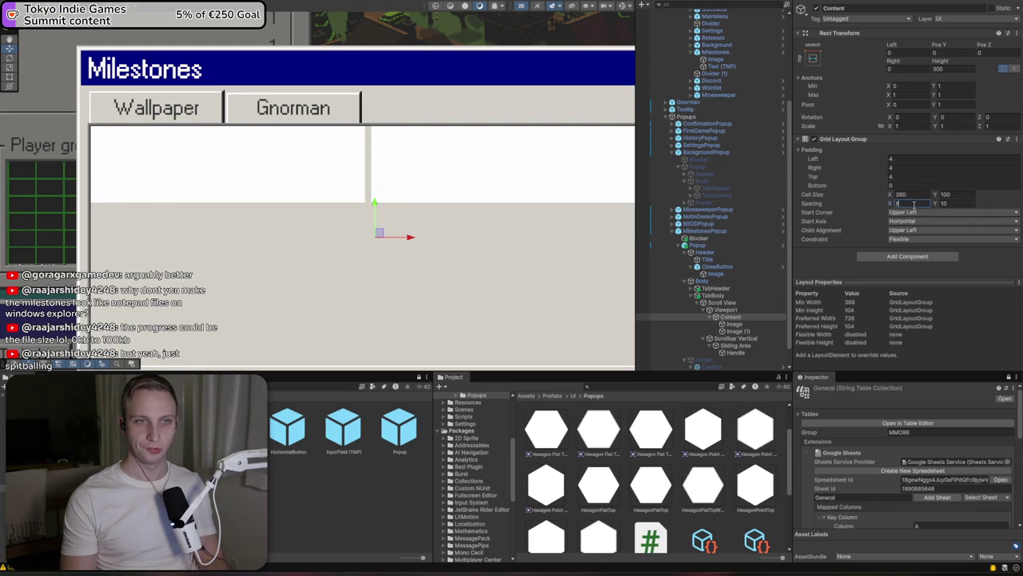
left_click(899, 160)
type("8")
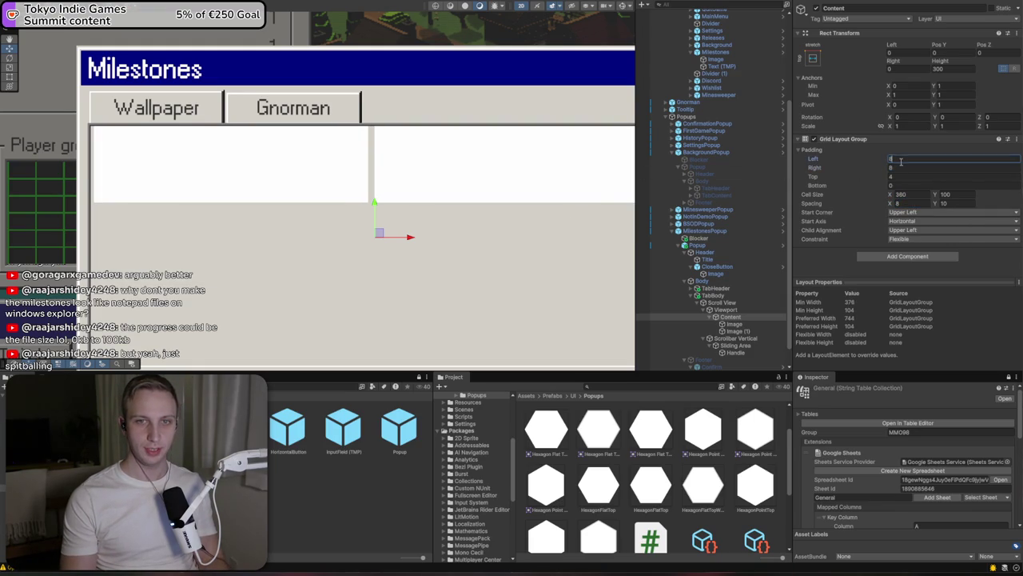
left_click_drag(512, 233, 416, 230)
key("Tab")
key("Tab")
type("8")
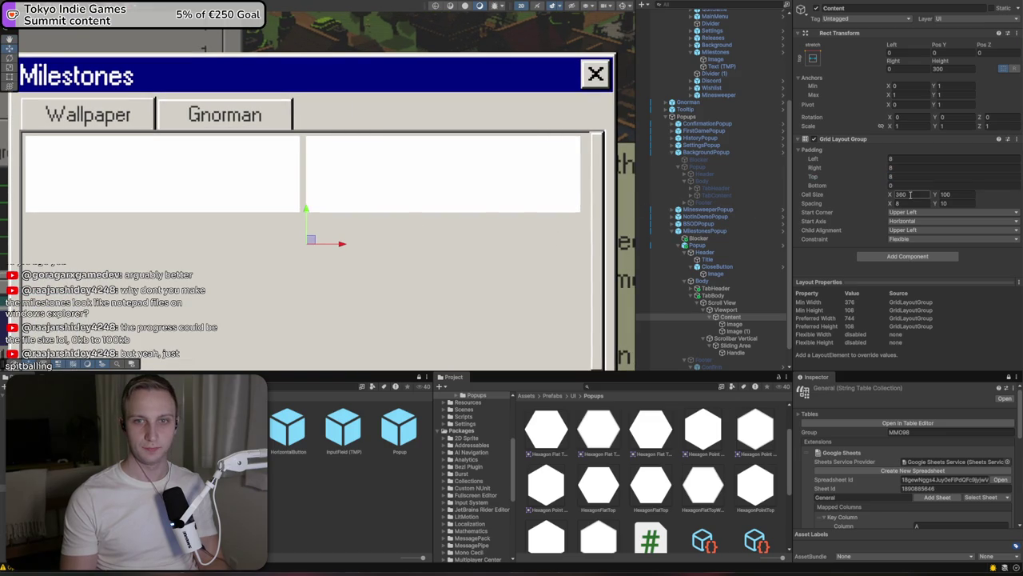
type("36")
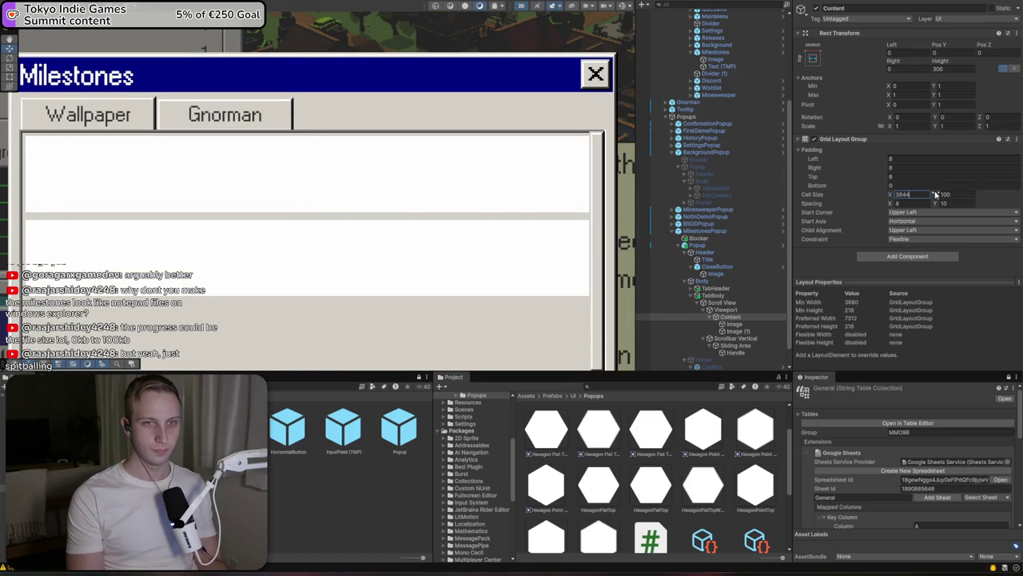
type("4")
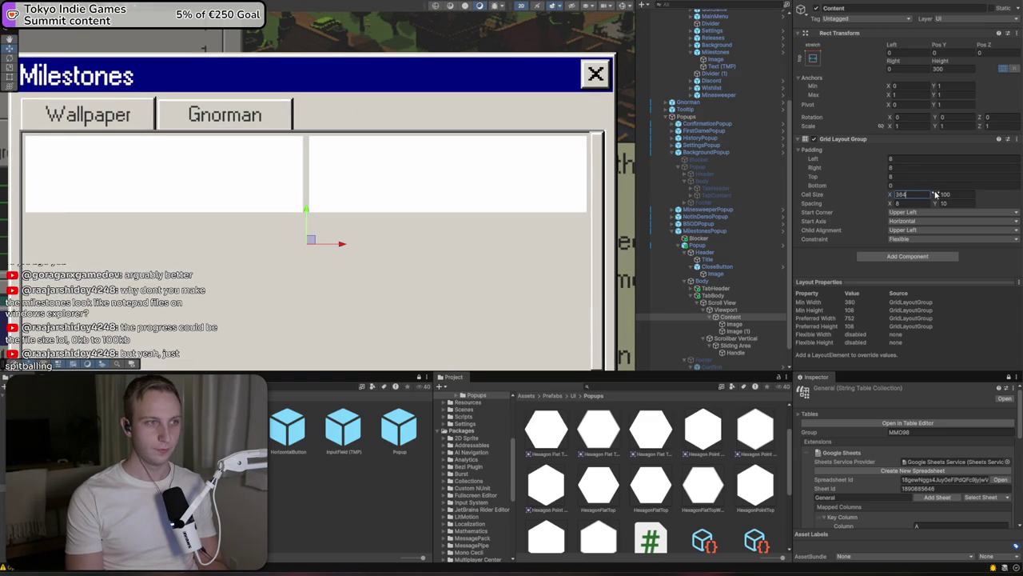
left_click(724, 331)
Rename the first grid cell Image to MilestoneEntry
left_click(732, 324)
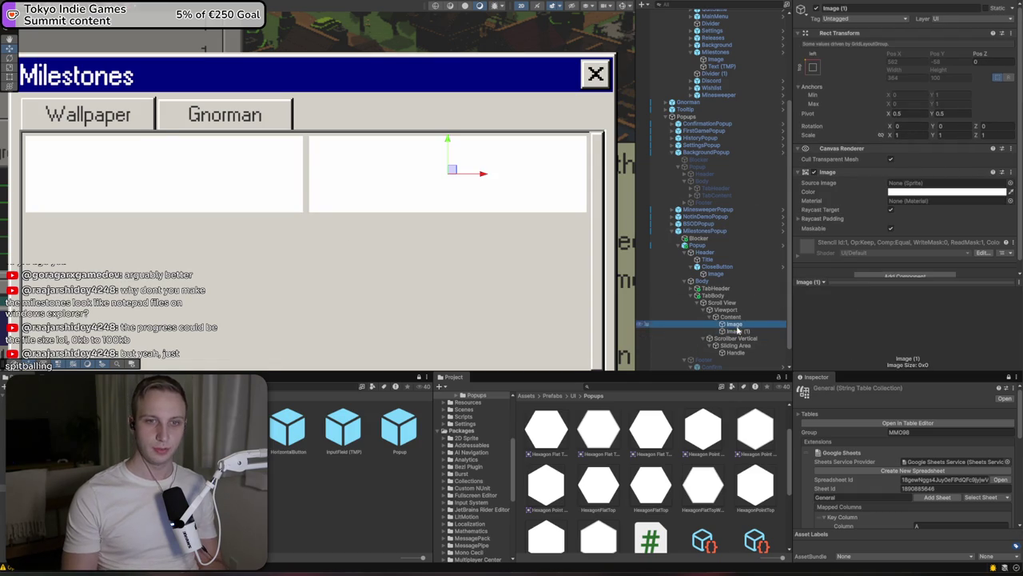
left_click(860, 8)
type("MilestoneIt")
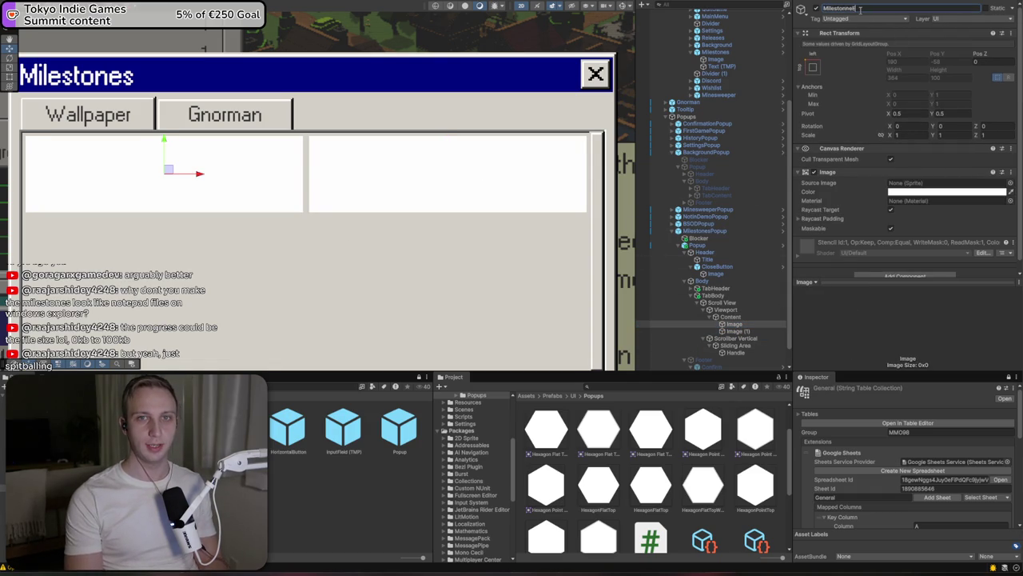
key("BackSpace")
key("BackSpace")
type("Entry")
Give MilestoneEntry the Windows_Button sprite as its Source Image
left_click(1011, 182)
scroll(754, 389, "down", 15)
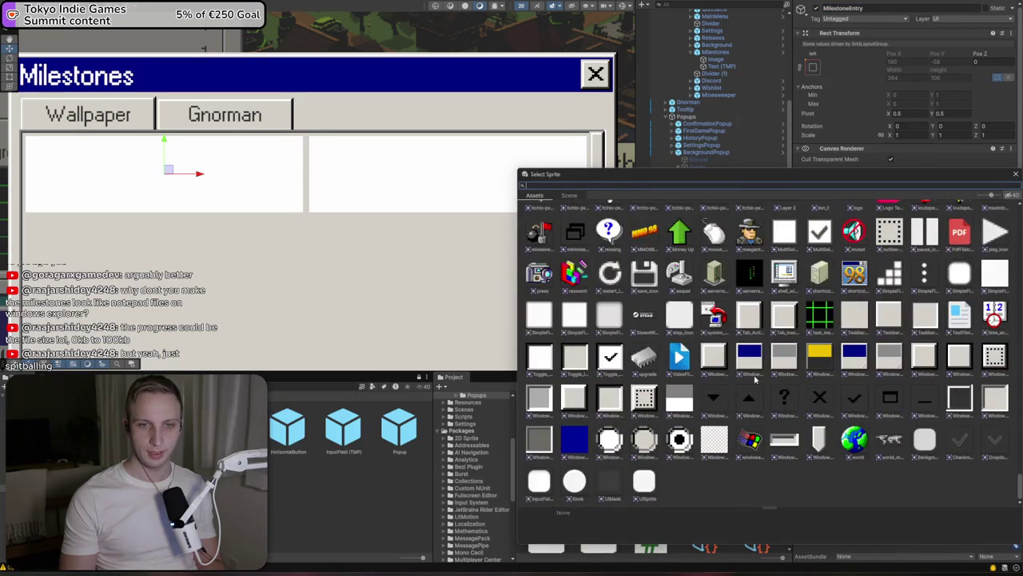
left_click(725, 361)
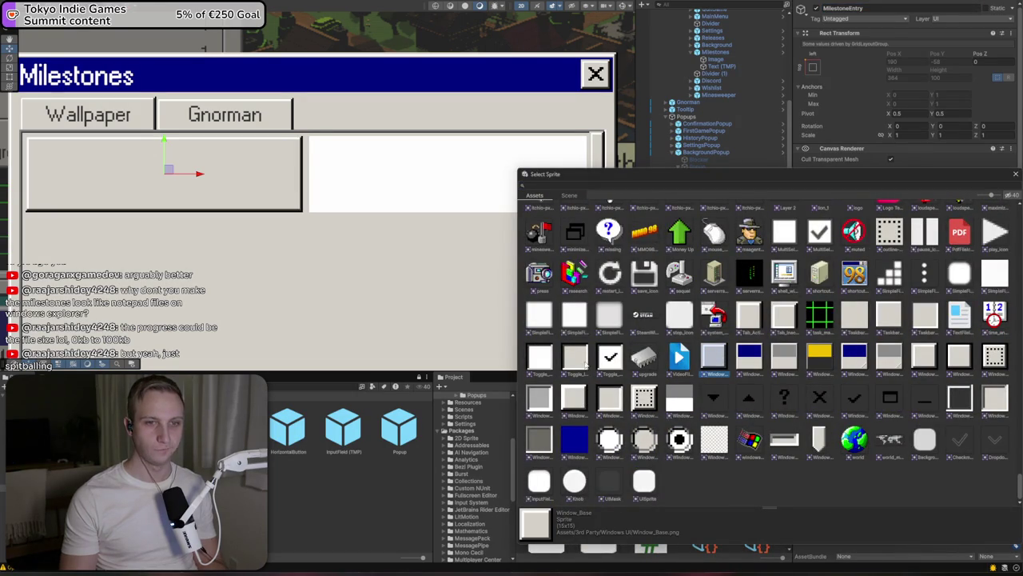
left_click(577, 366)
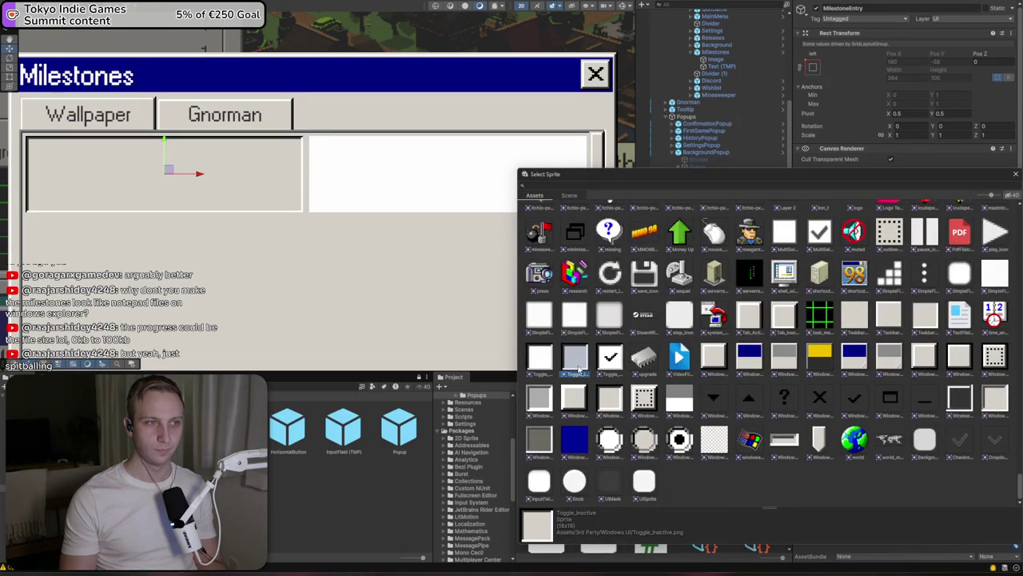
left_click(924, 360)
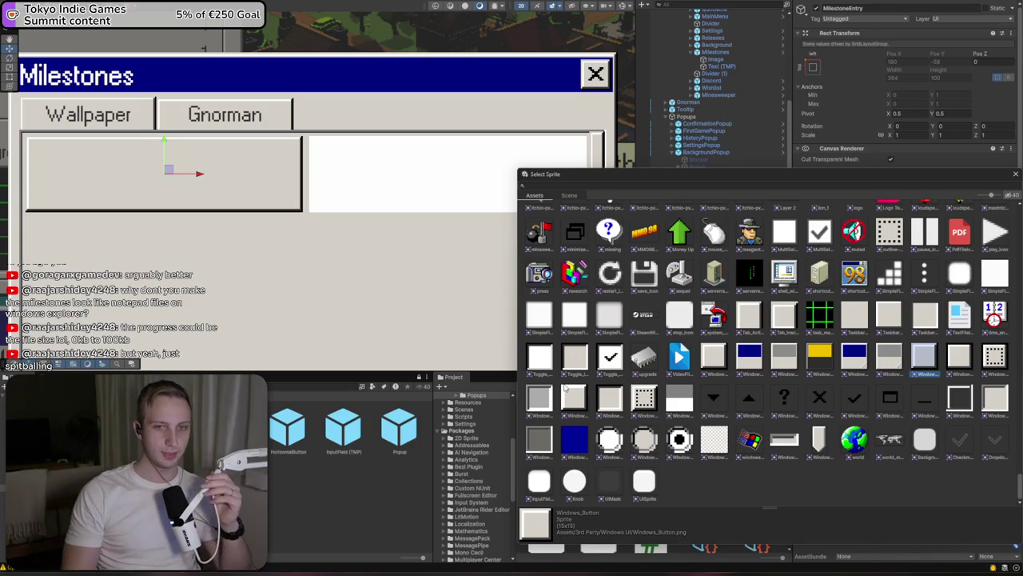
key("Return")
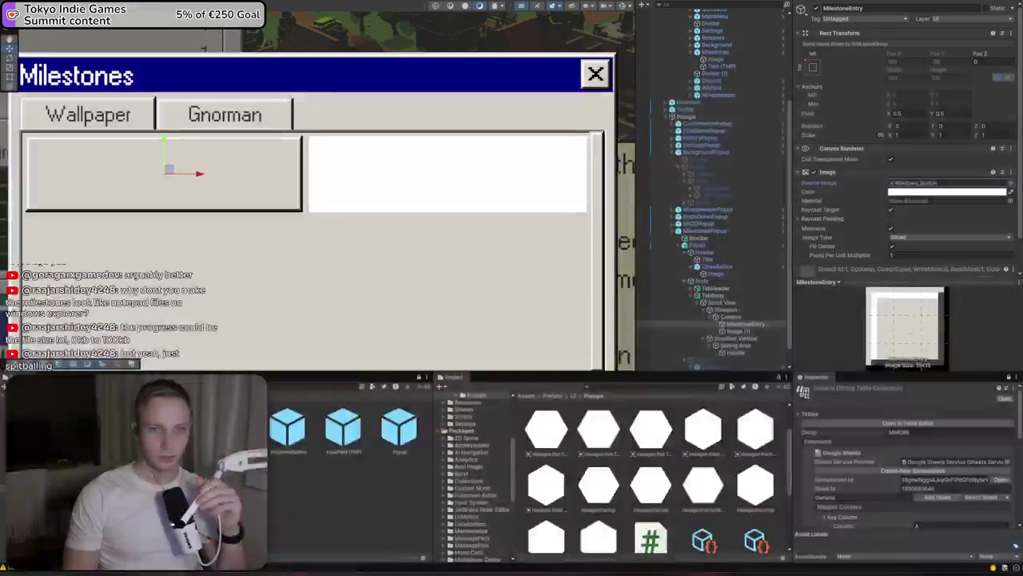
Add a child UI Image to MilestoneEntry, anchored middle-left and nudged slightly right
right_click(738, 324)
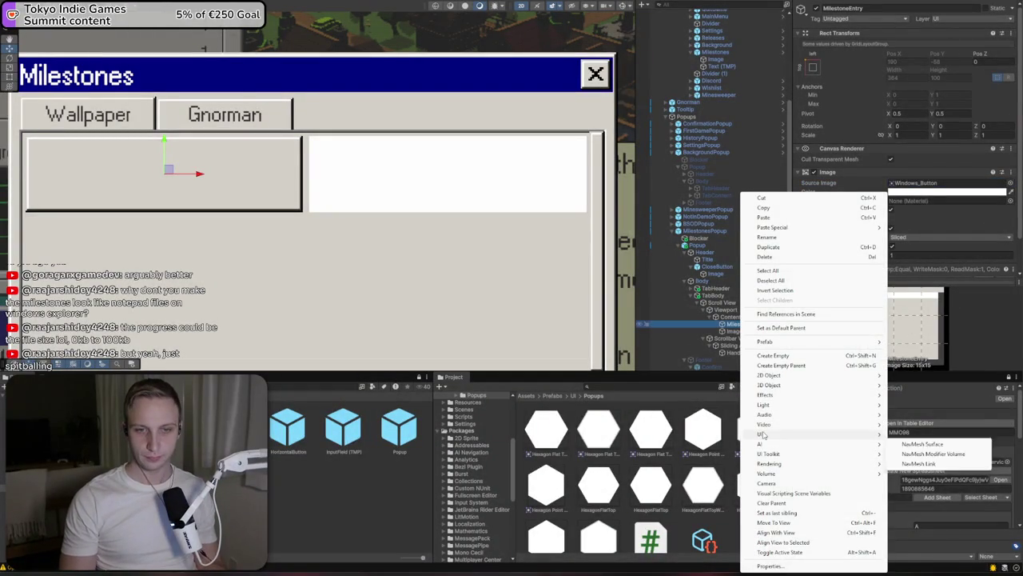
mouse_move(763, 434)
left_click(927, 434)
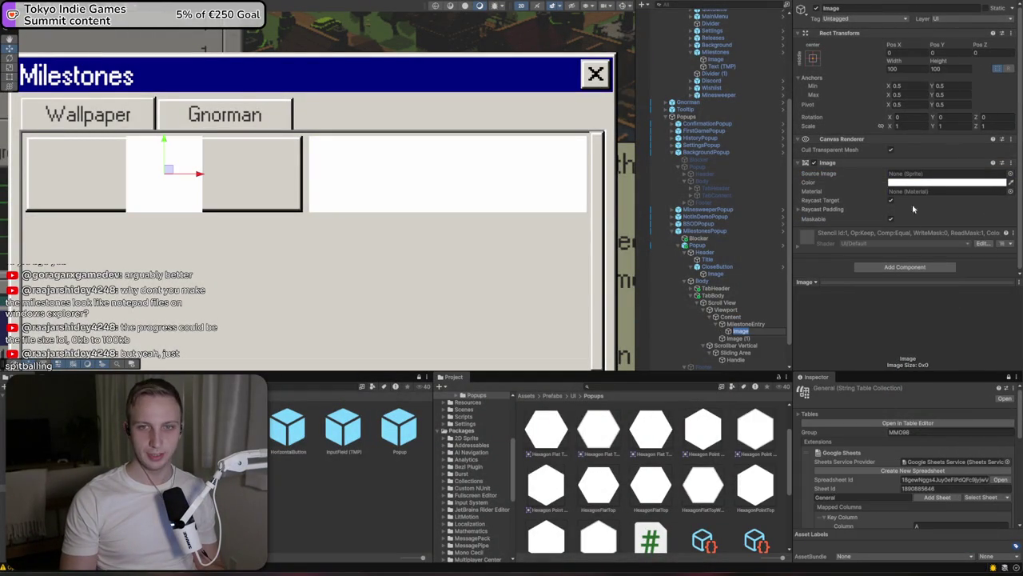
left_click(897, 68)
type("80")
key("Tab")
type("80")
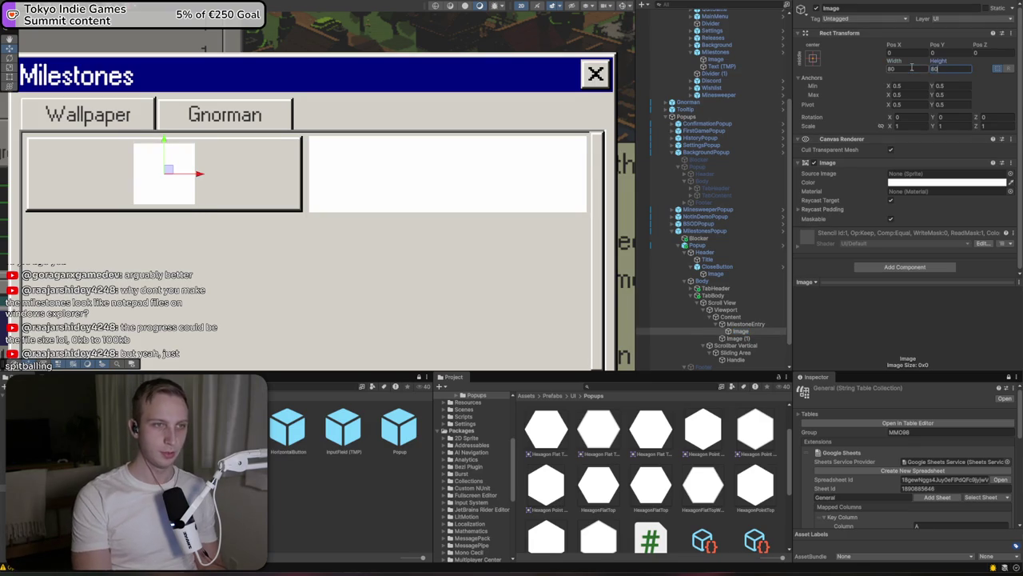
left_click(812, 58)
left_click(818, 147, "alt")
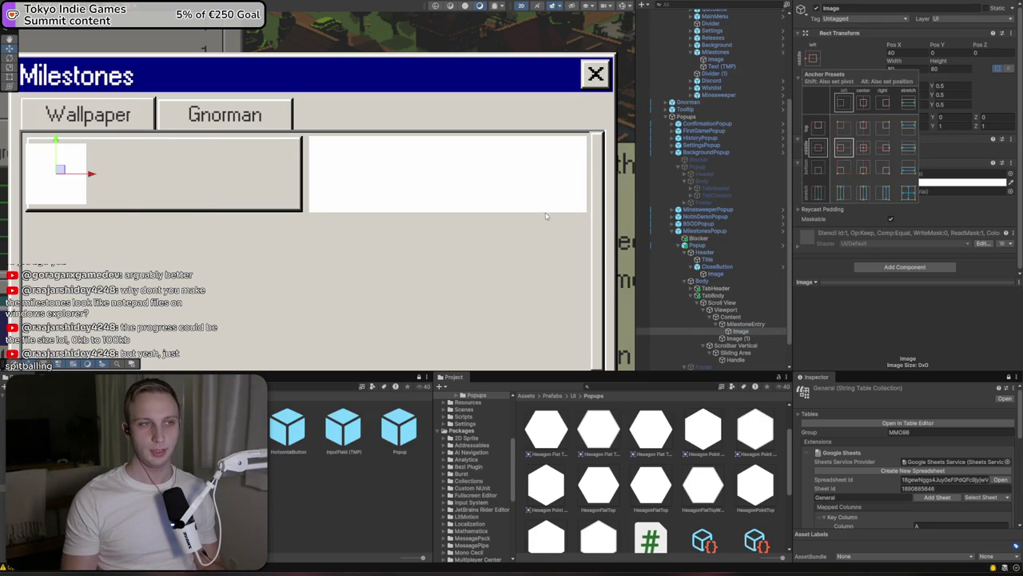
left_click_drag(96, 173, 104, 174)
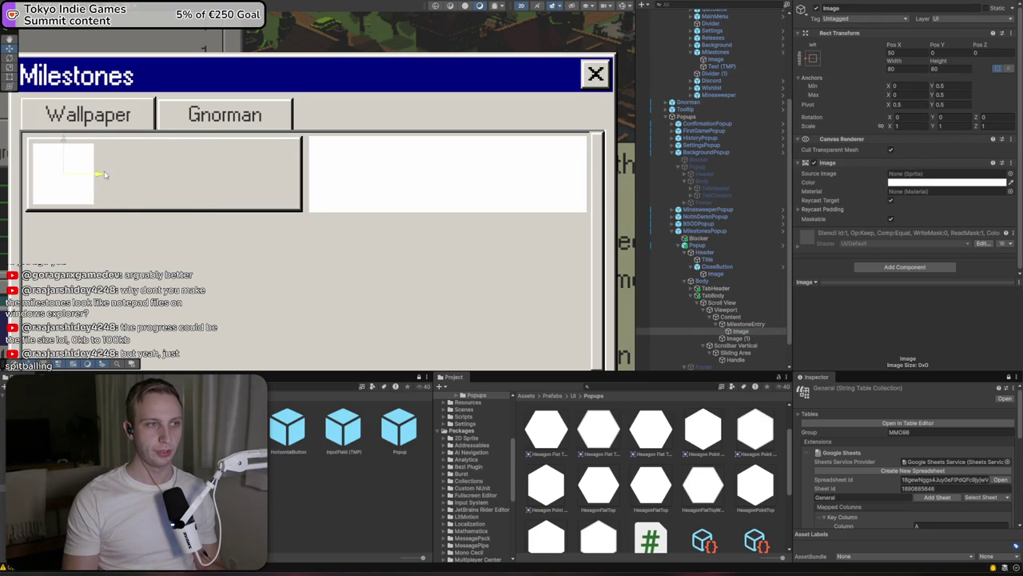
Choose the microphone sprite as the icon's Source Image
left_click(1010, 173)
scroll(840, 232, "down", 5)
scroll(840, 232, "up", 3)
scroll(767, 344, "down", 8)
scroll(767, 344, "up", 4)
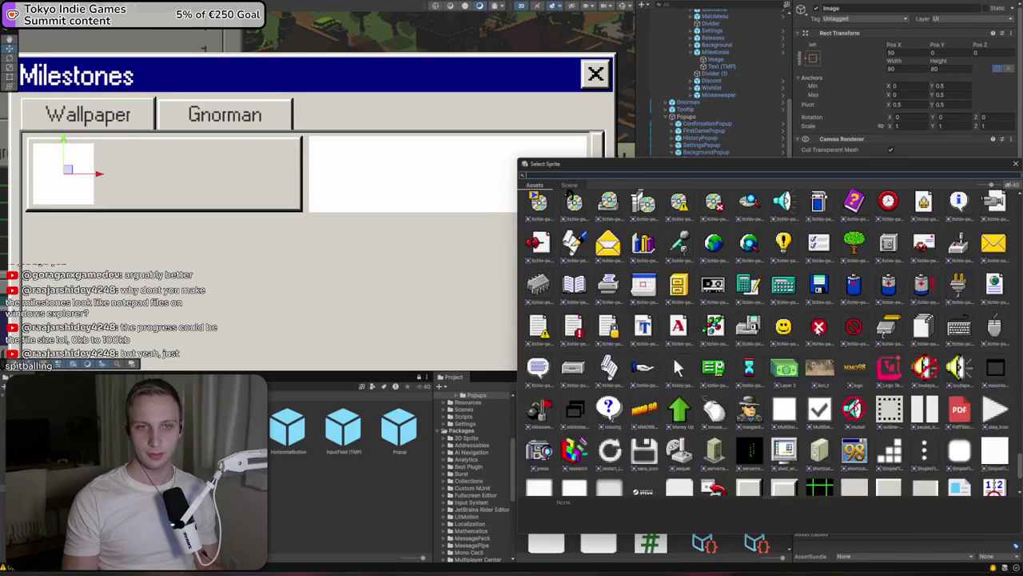
left_click(607, 243)
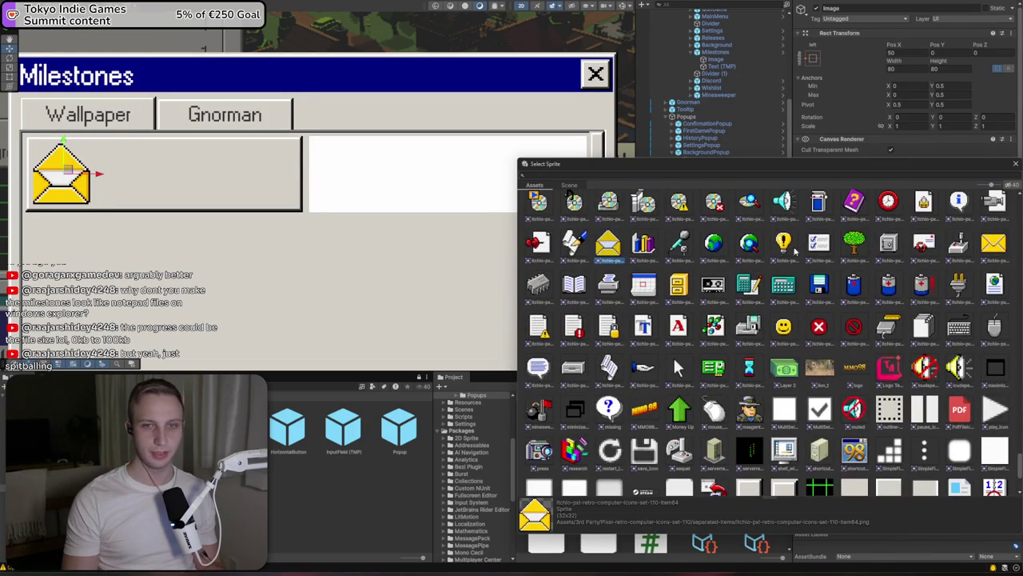
left_click(783, 245)
left_click(716, 250)
left_click(692, 250)
double_click(692, 251)
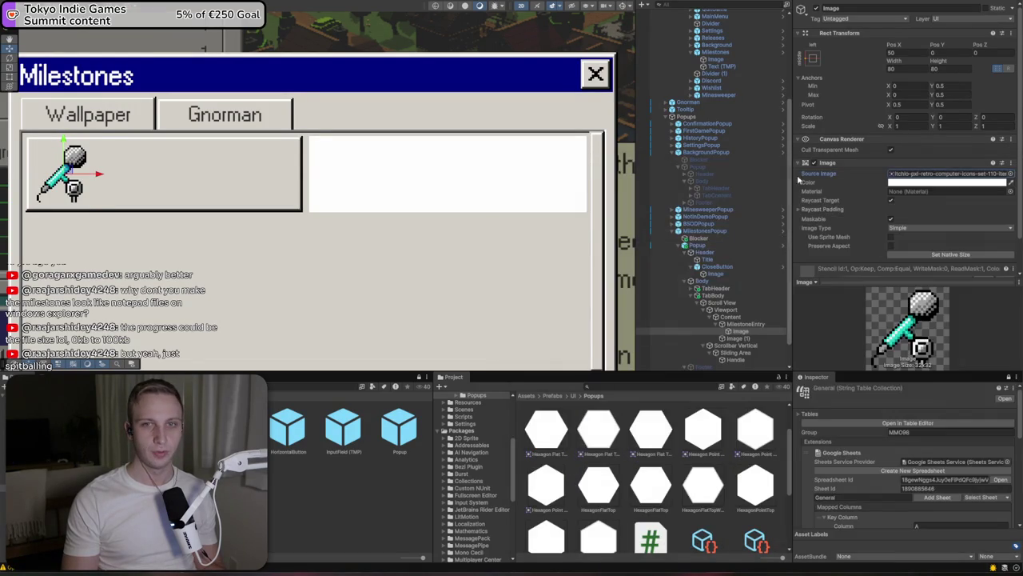
Resize the microphone icon to 50×50
scroll(328, 235, "down", 5)
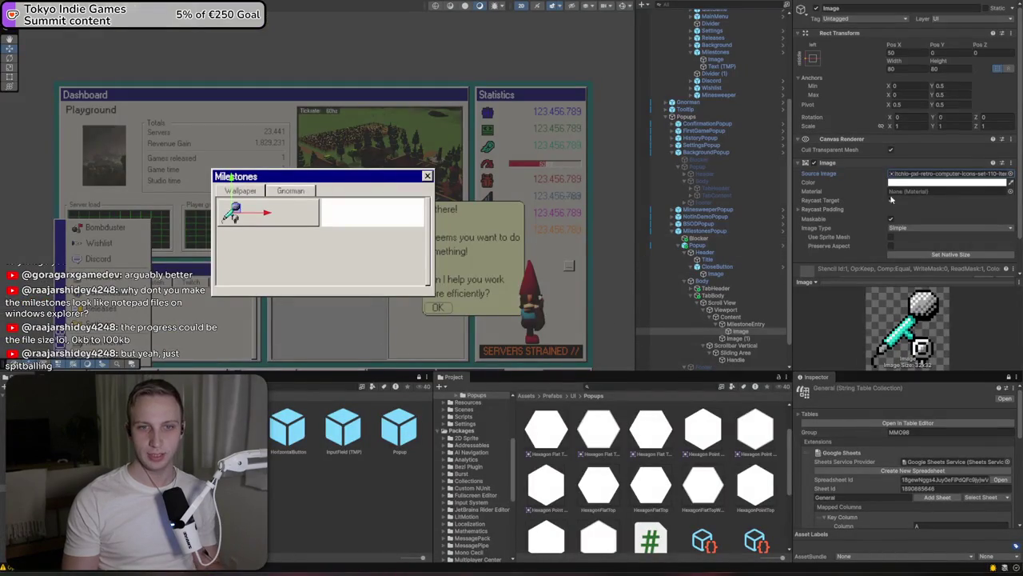
left_click(900, 70)
type("50")
key("Tab")
type("50")
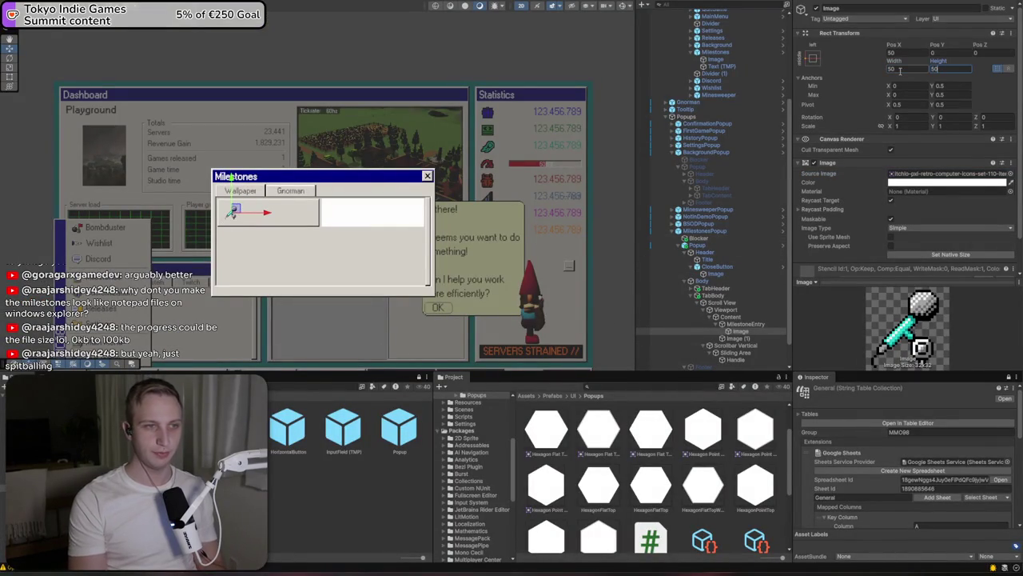
left_click(743, 324)
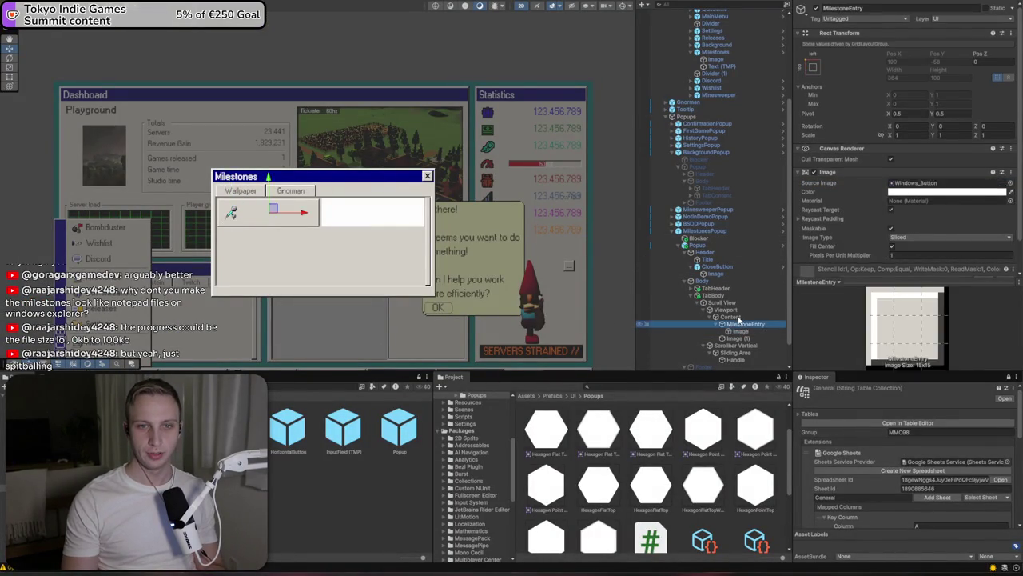
Set the Content grid's Cell Size Y to 80
left_click(731, 317)
left_click(957, 203)
left_click(957, 195)
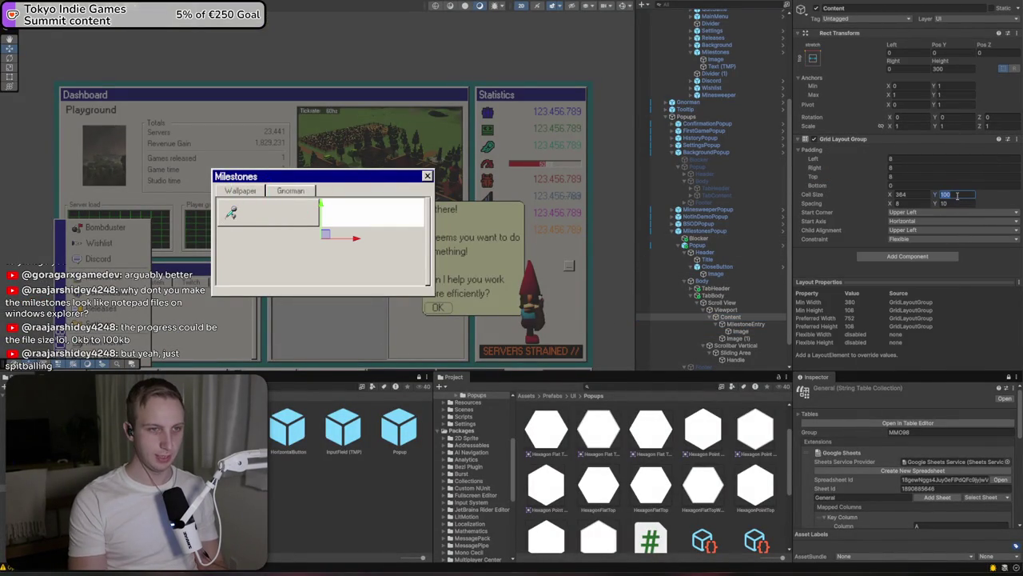
type("60")
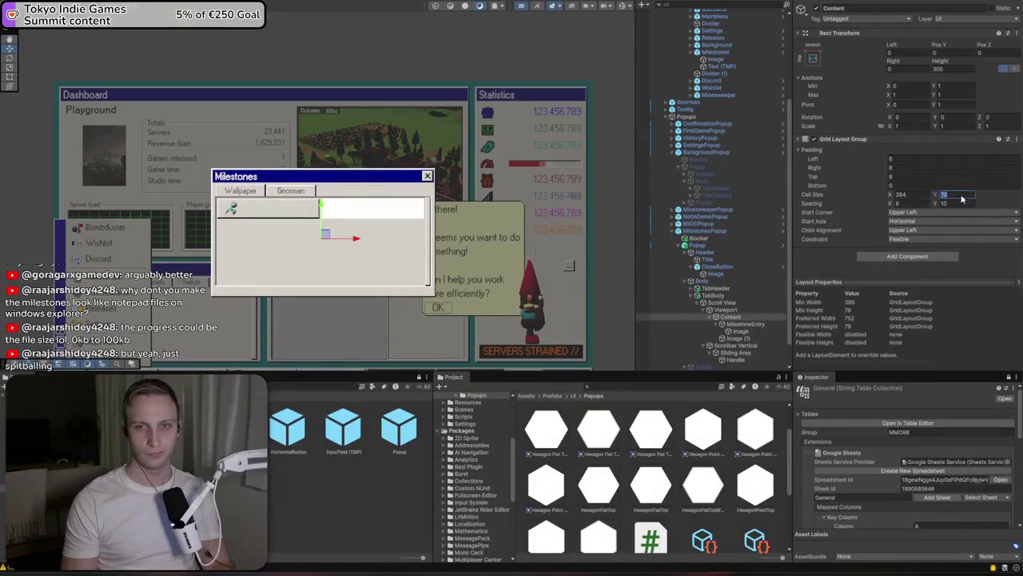
type("80")
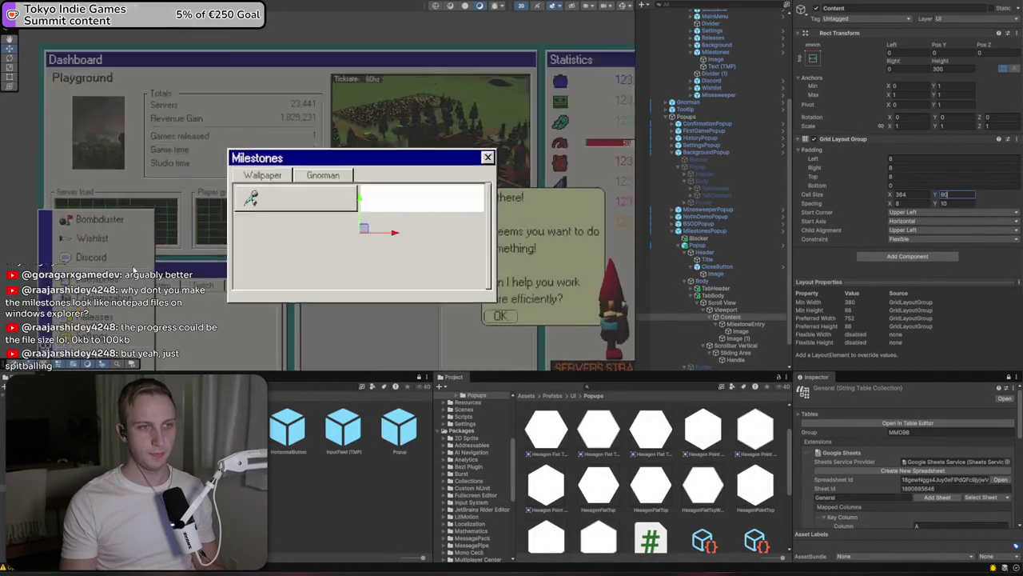
scroll(298, 207, "up", 5)
Drag the microphone icon left so it sits nearer the entry's left edge
left_click(146, 176)
left_click_drag(170, 180, 158, 181)
left_click(740, 330)
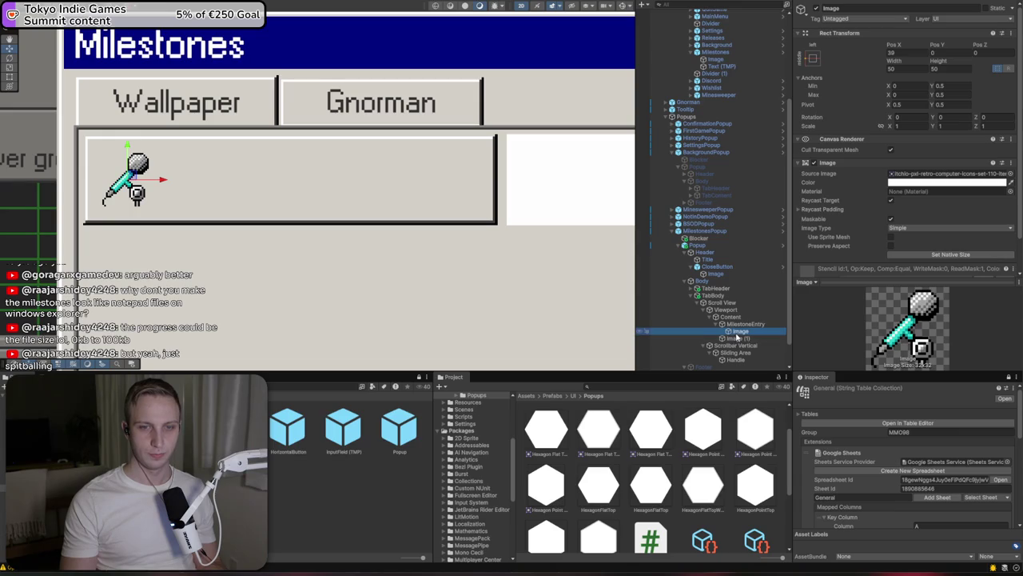
left_click(240, 448)
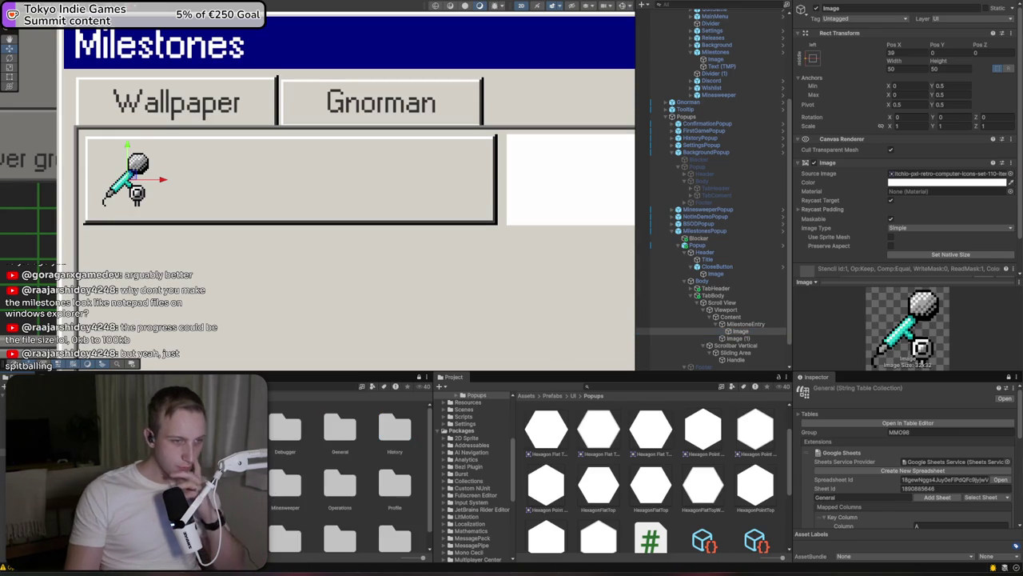
Open the Prefabs/Components/Milestones folder in the Project window
scroll(350, 477, "down", 1)
left_click(702, 475)
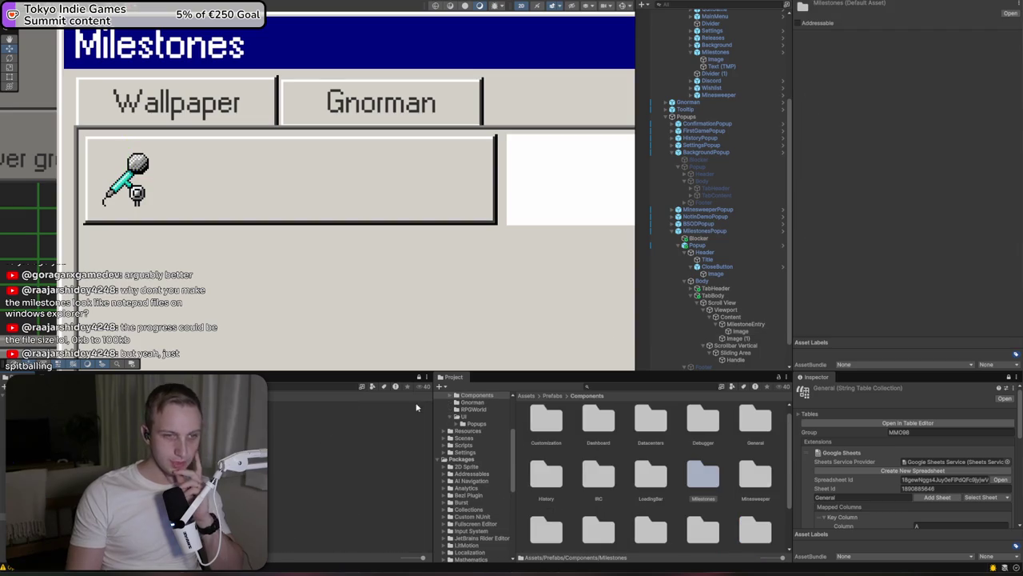
double_click(703, 475)
left_click(543, 428)
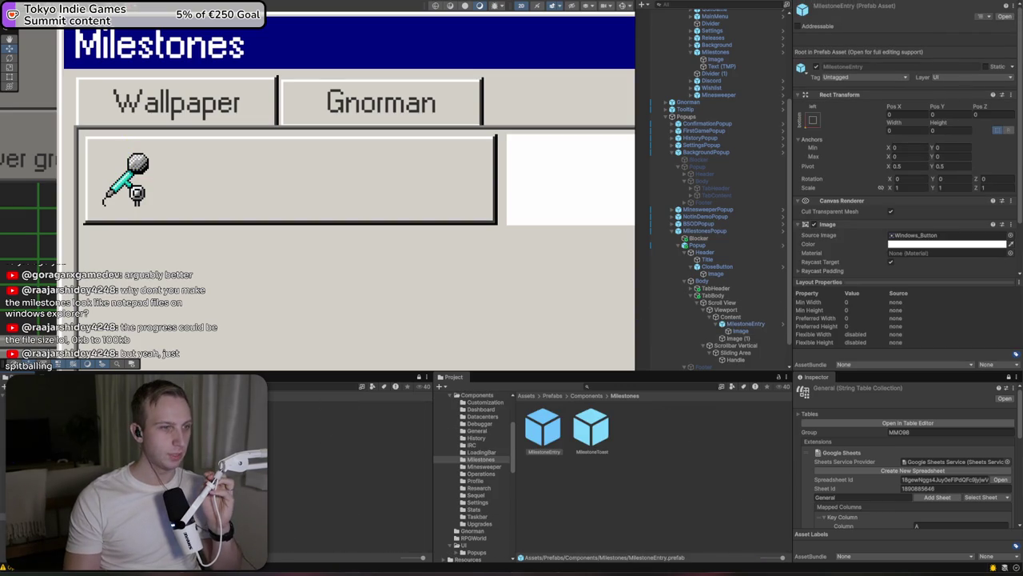
Delete the placeholder Image (1) and duplicate MilestoneEntry with Ctrl+D
left_click(743, 339)
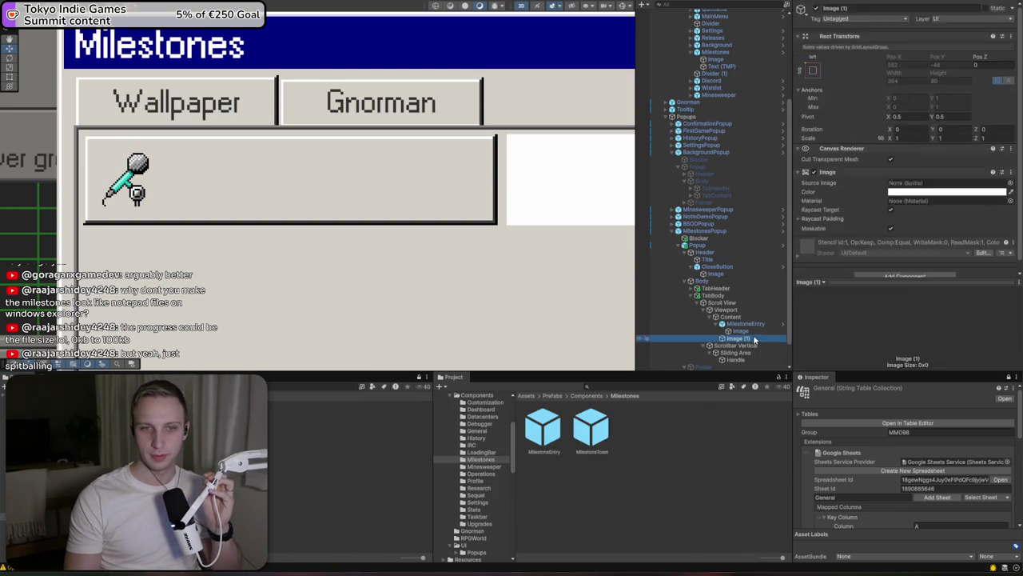
key("Delete")
key("ctrl+d")
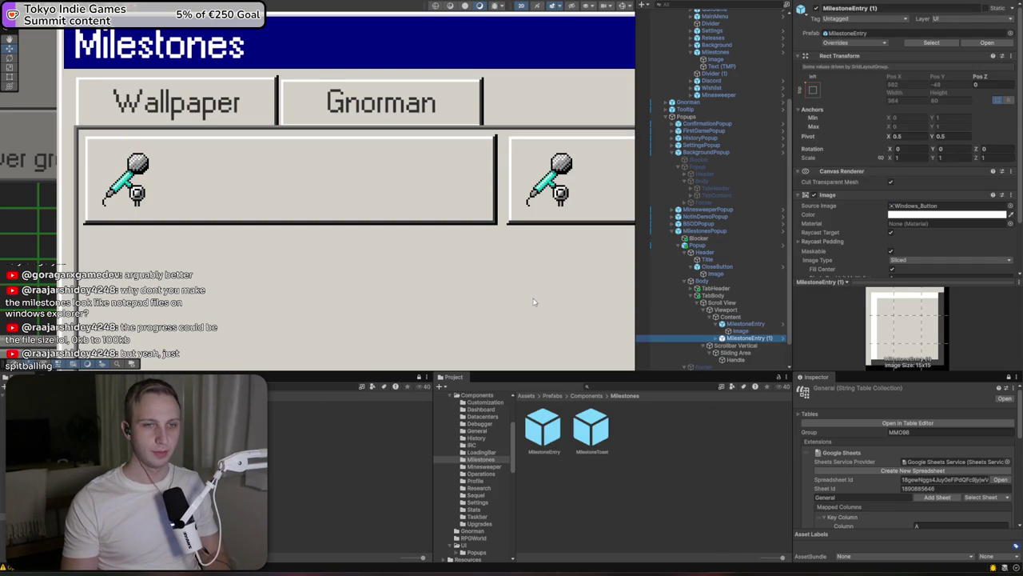
right_click(727, 323)
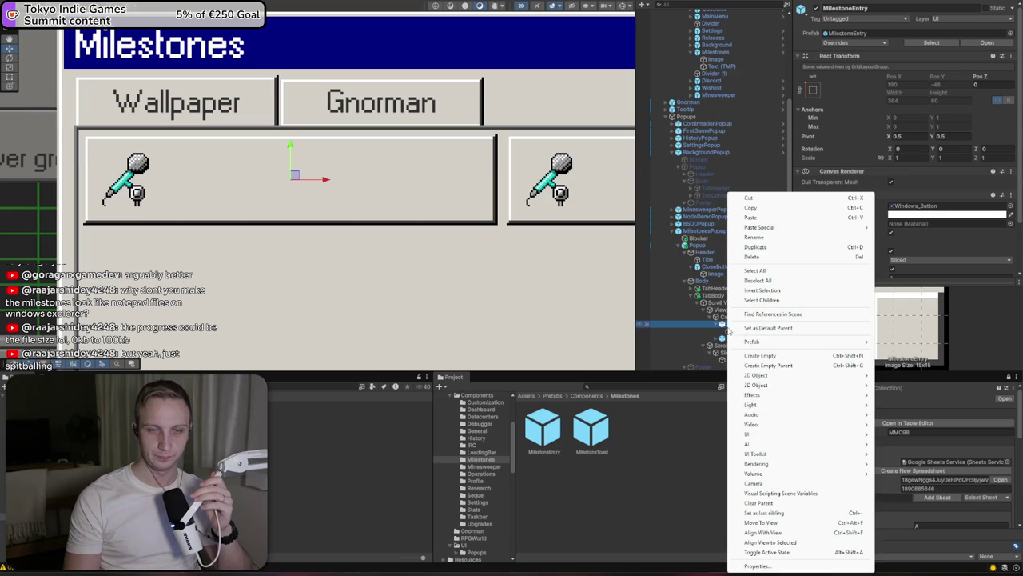
Add a TextMeshPro text reading 'Milestone Title' in the pixel font, moved up in the entry
mouse_move(791, 434)
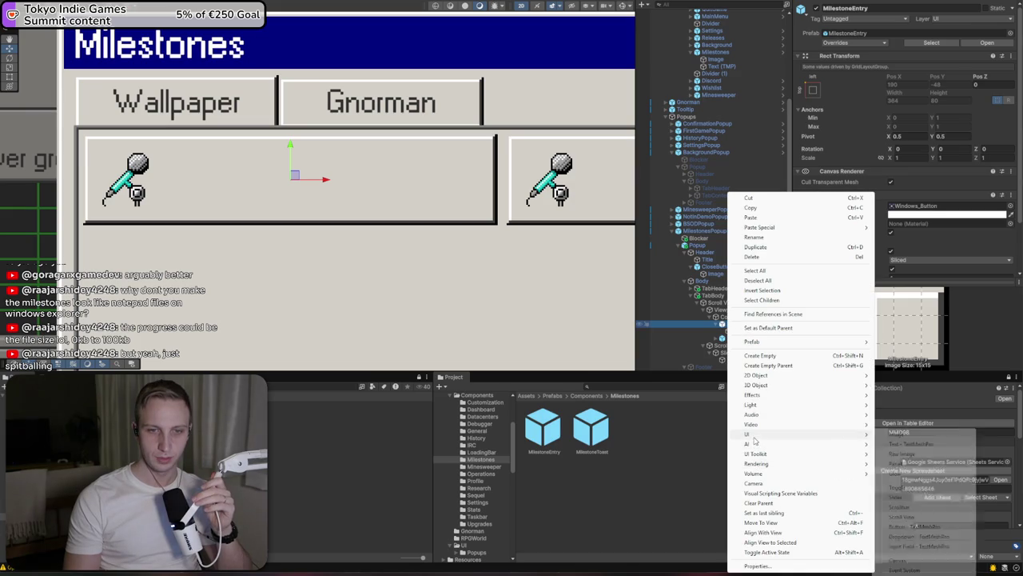
left_click(912, 444)
left_click(831, 225)
type("Milestone Tit")
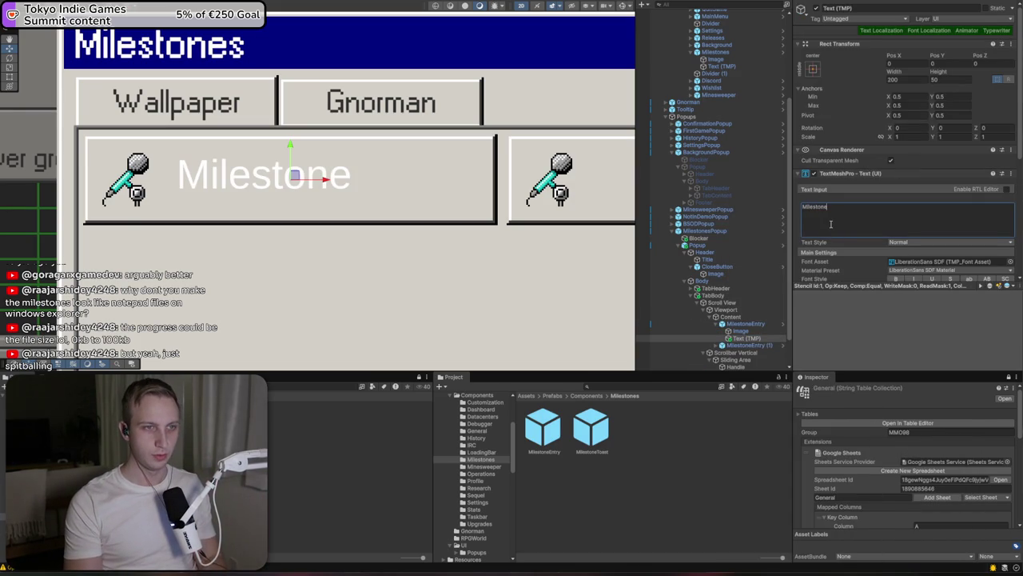
type("le")
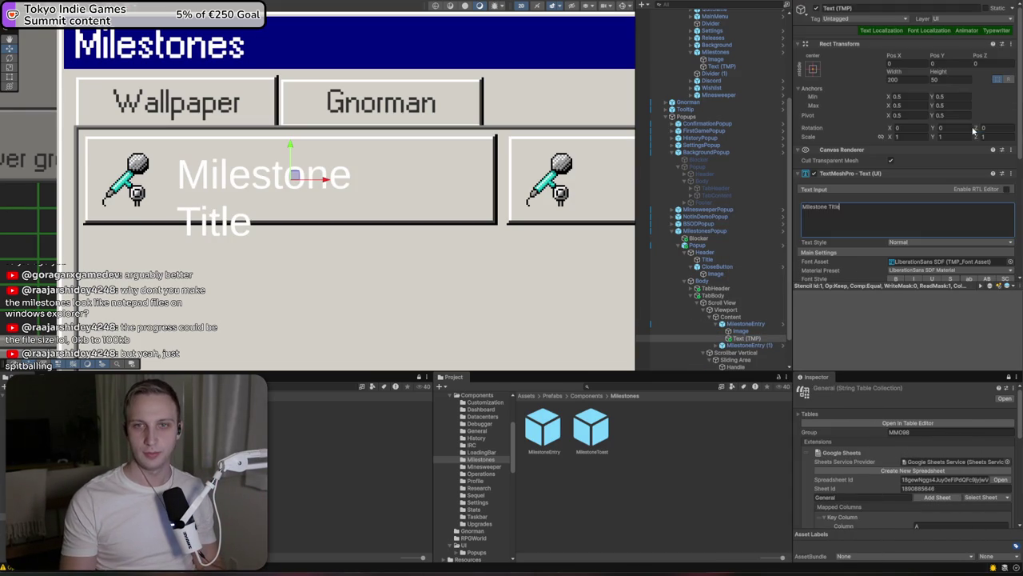
left_click(881, 30)
scroll(947, 169, "down", 3)
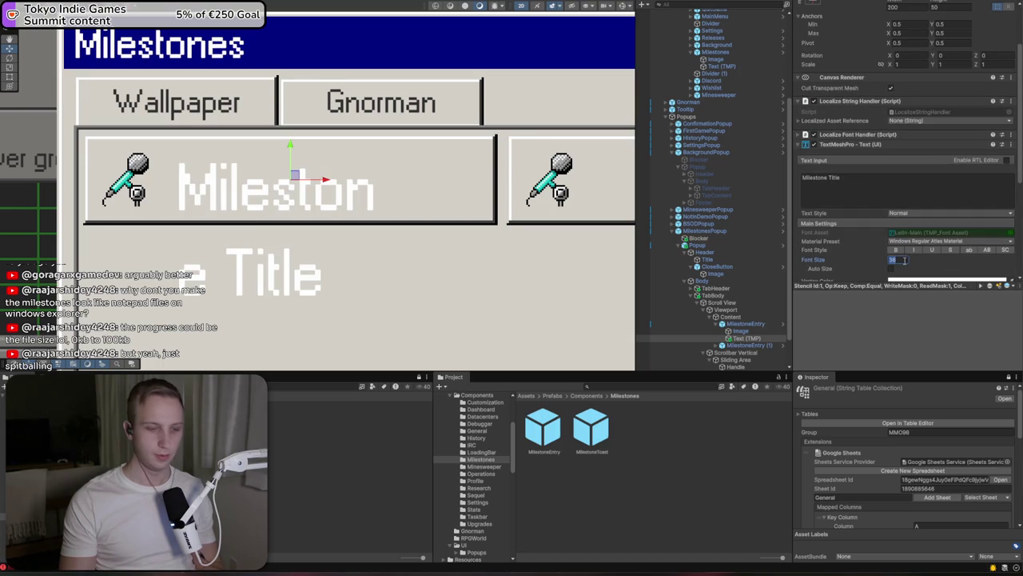
type("20")
left_click_drag(289, 147, 290, 134)
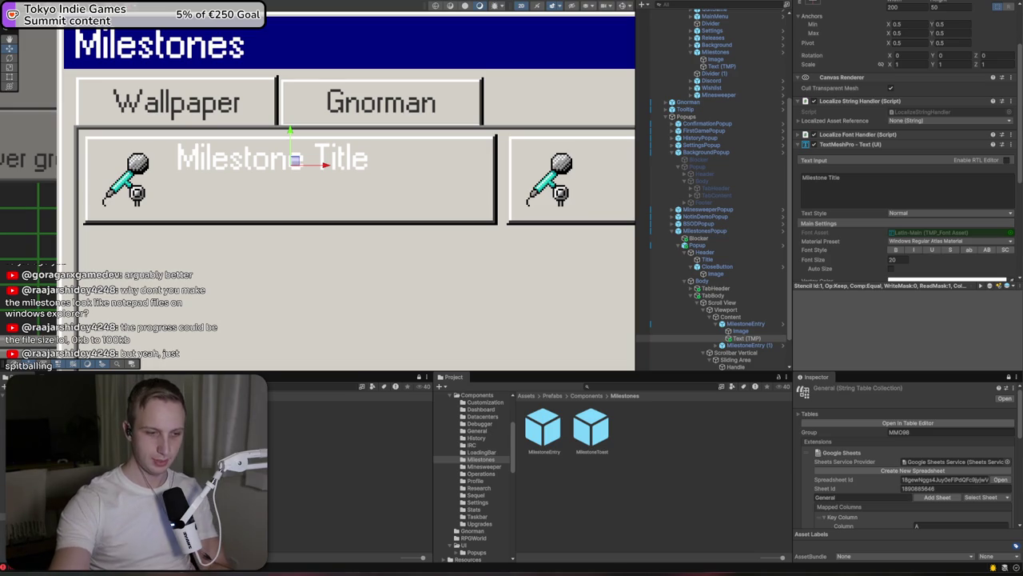
Colour the title #323232 and set its font size to 18
scroll(1012, 244, "down", 5)
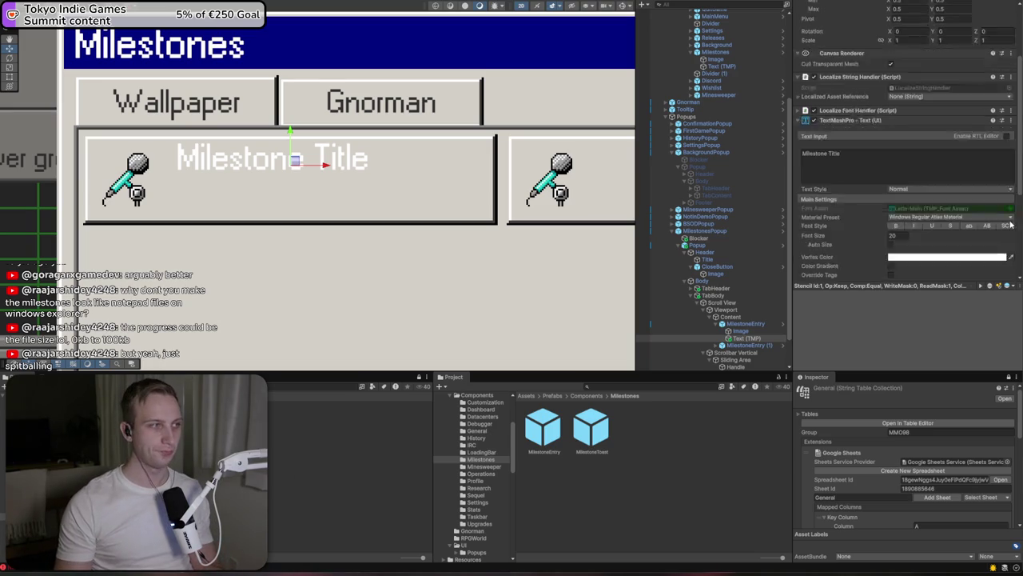
left_click(949, 137)
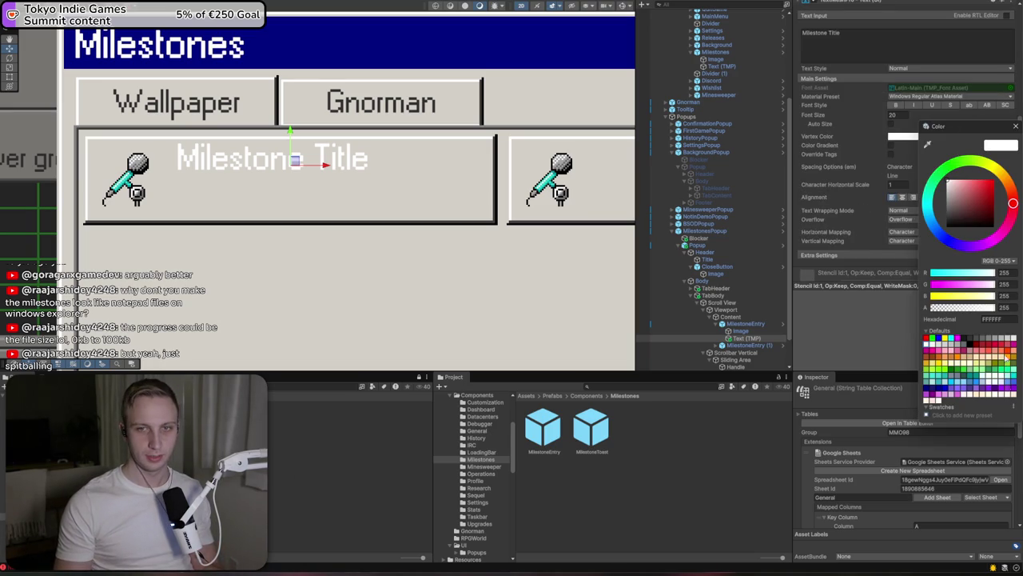
type("323232")
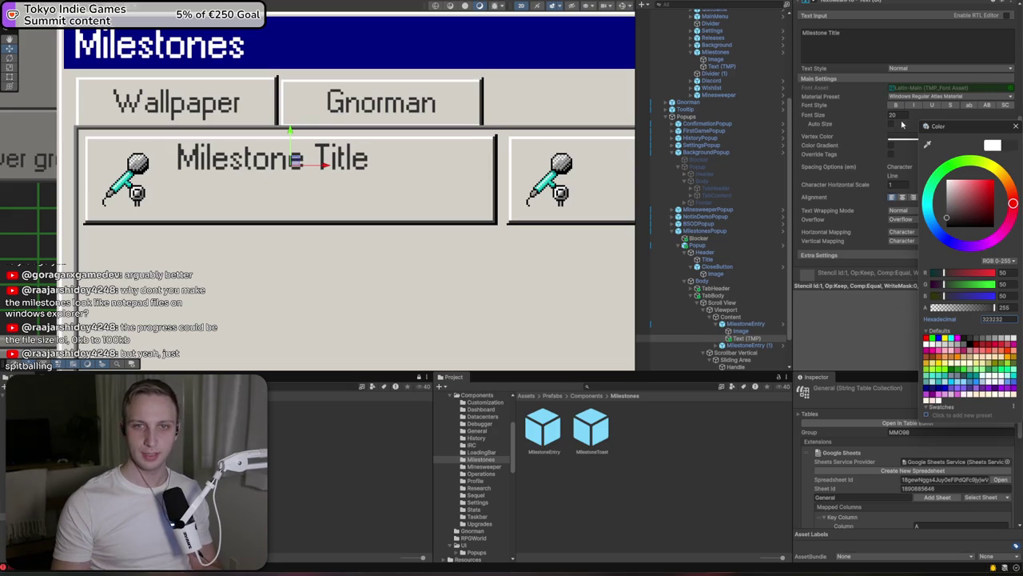
left_click(902, 120)
double_click(897, 115)
type("18")
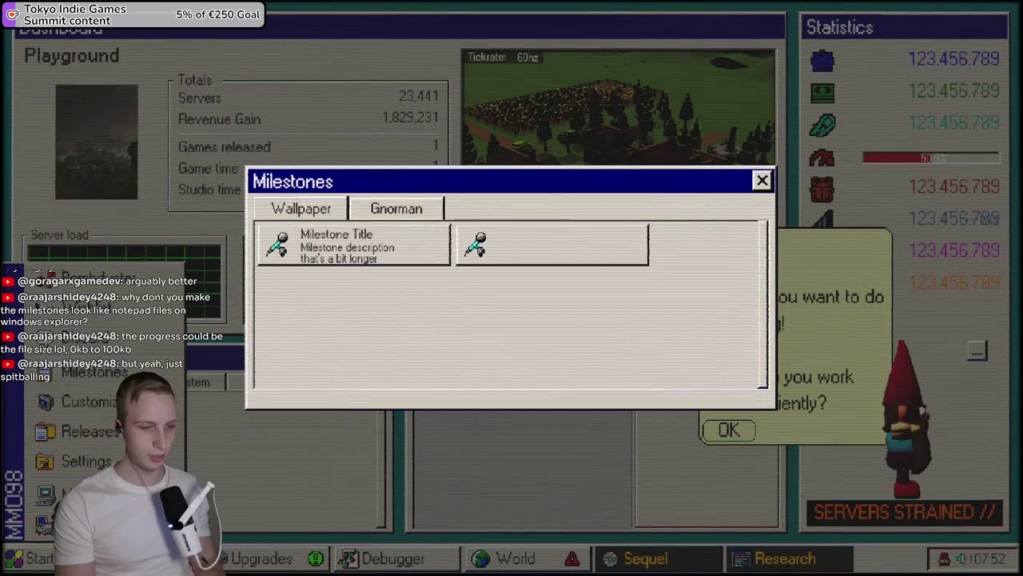
Close the Milestones popup with its X button in the running game
left_click(763, 180)
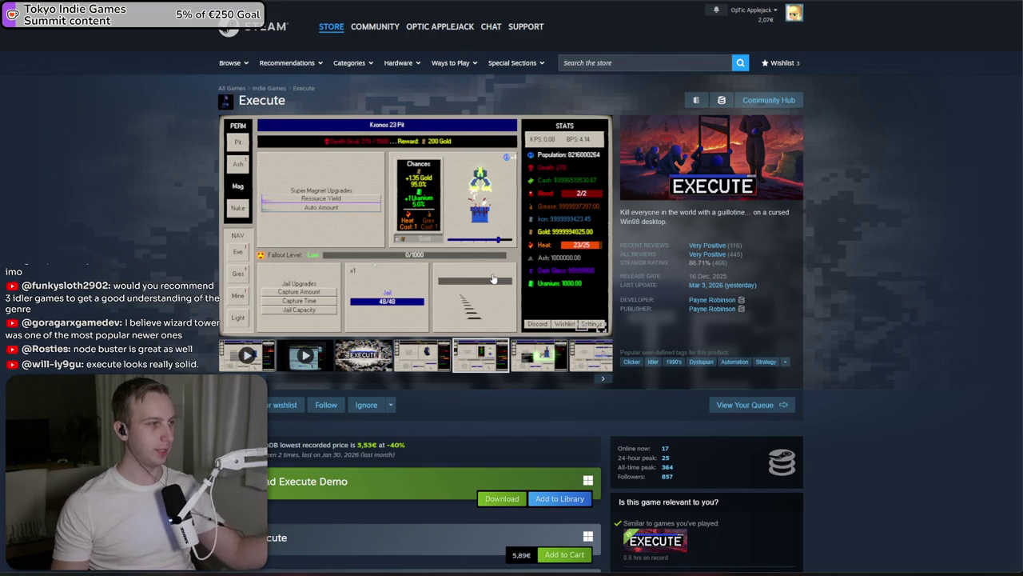
Search 'game about f', open A Game About Feeding A Black Hole, and view its screenshots
left_click(692, 64)
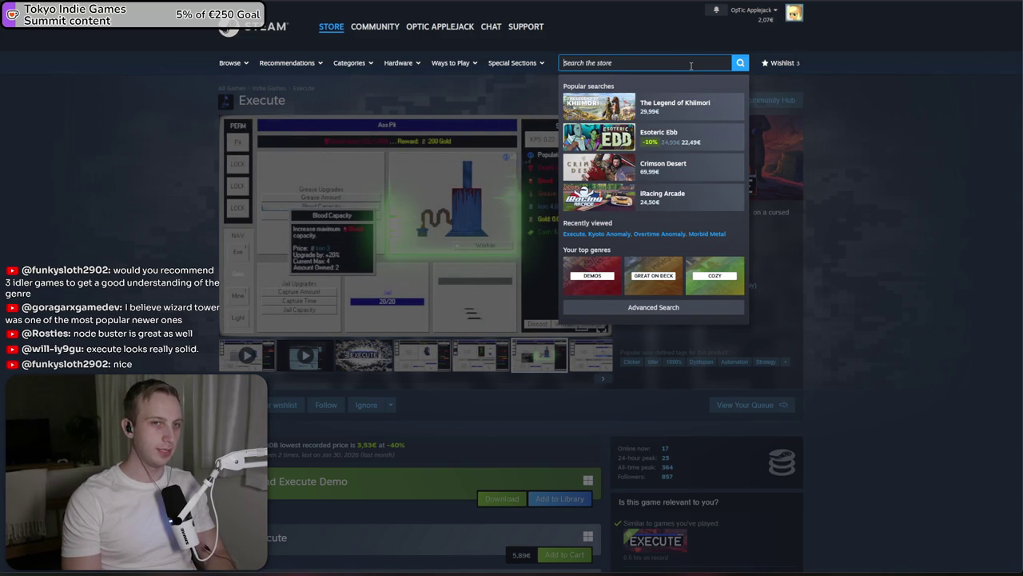
type("gae m")
key("BackSpace")
type("me abou")
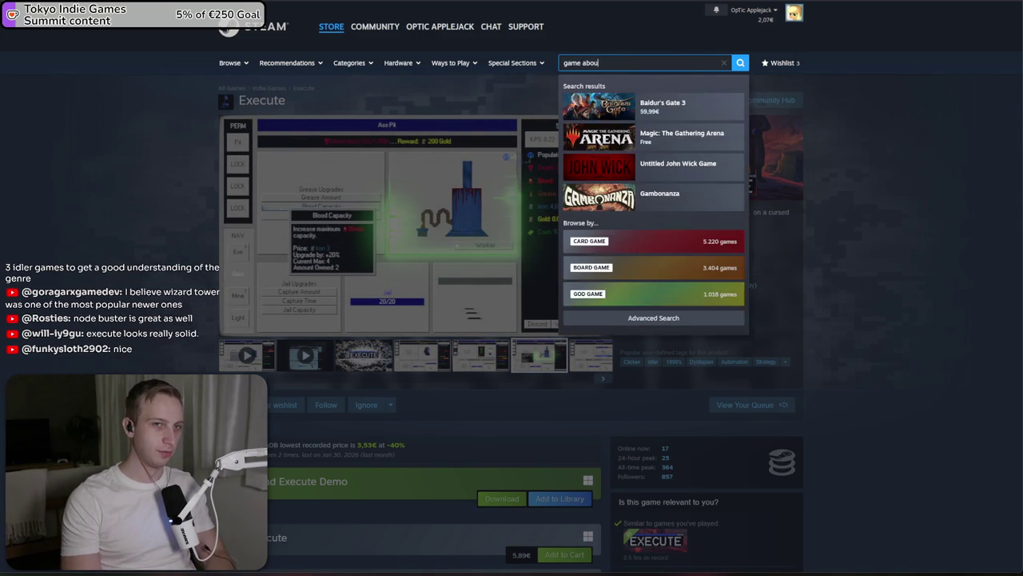
type("t f")
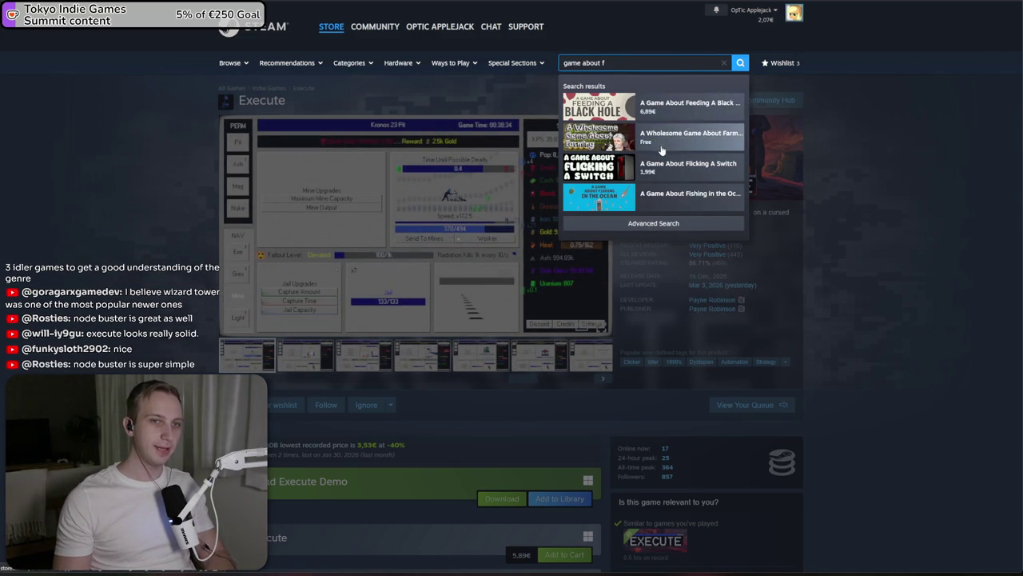
left_click(683, 115)
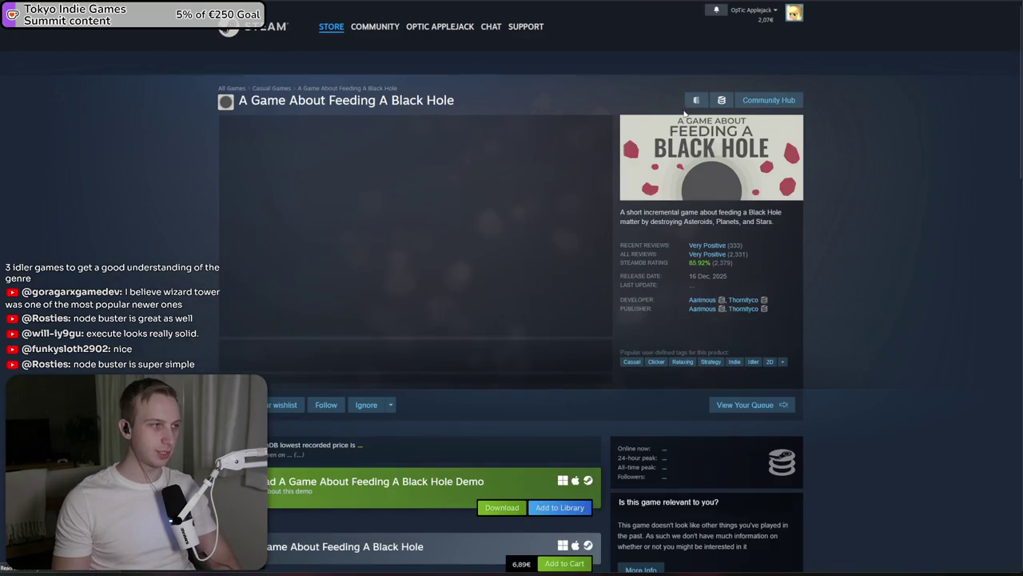
left_click(459, 263)
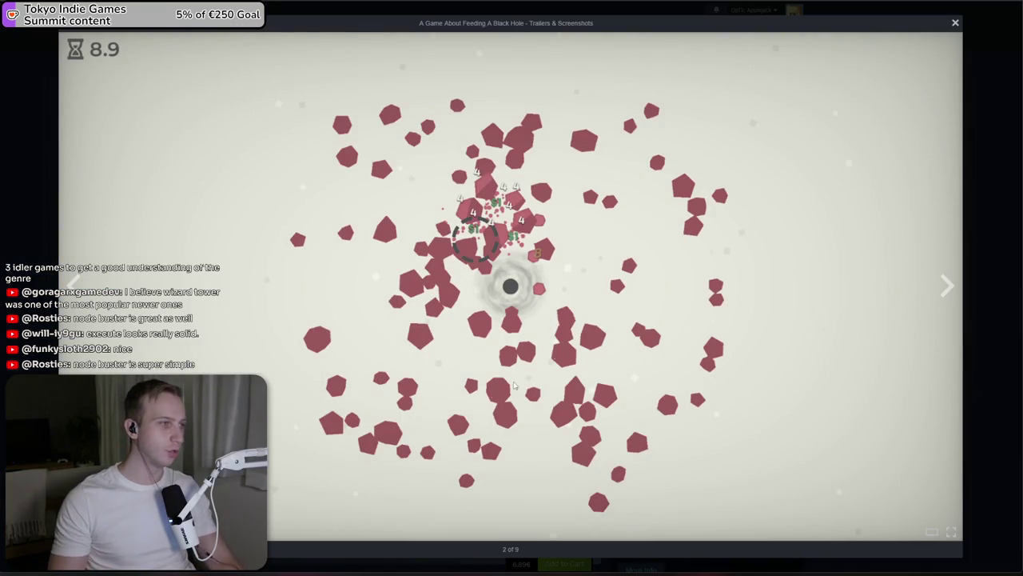
left_click(1000, 303)
left_click(422, 264)
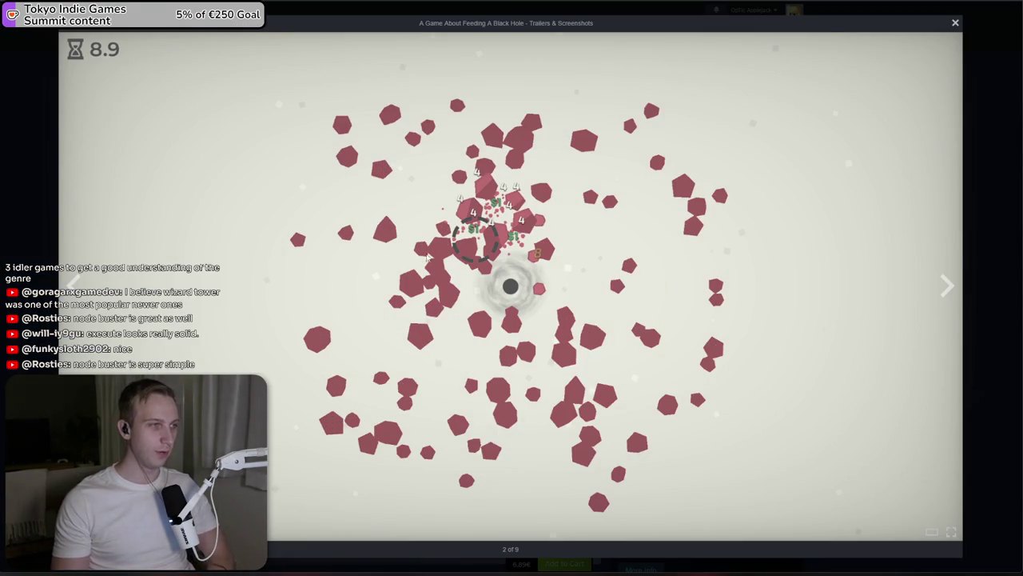
left_click(978, 224)
Search the store for 'fill up' and open Fill Up The Hole
left_click(589, 64)
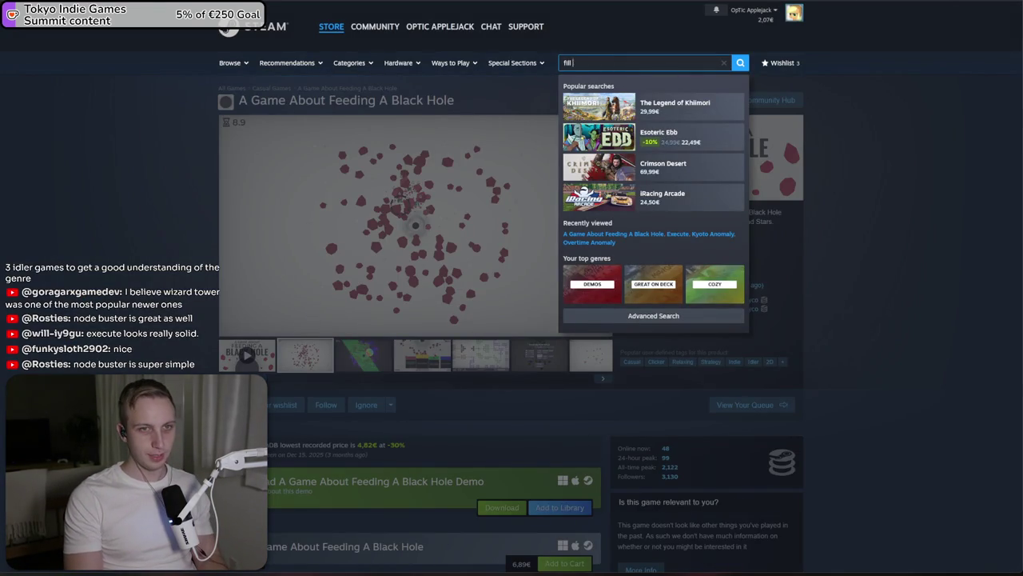
type("up")
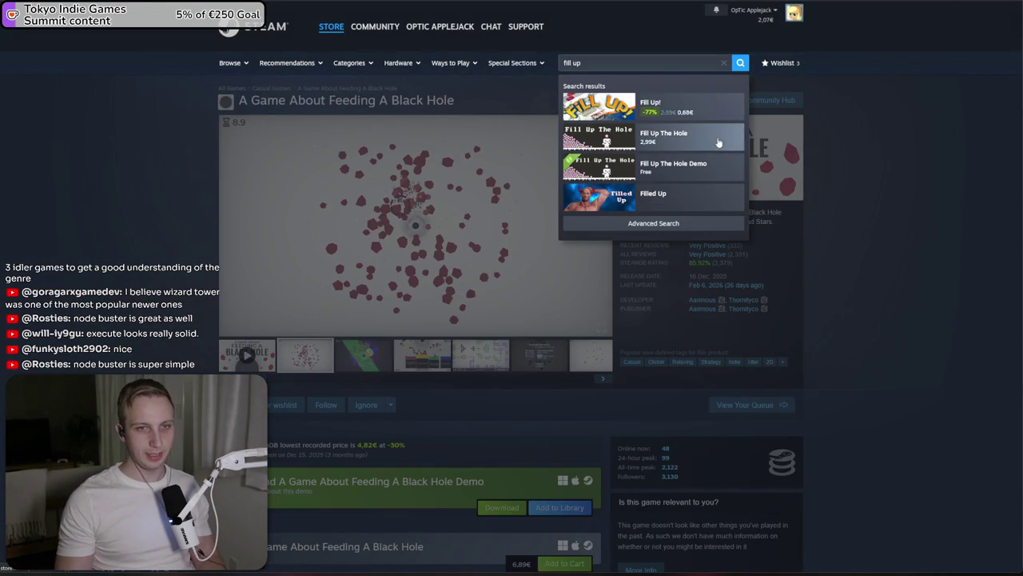
left_click(739, 141)
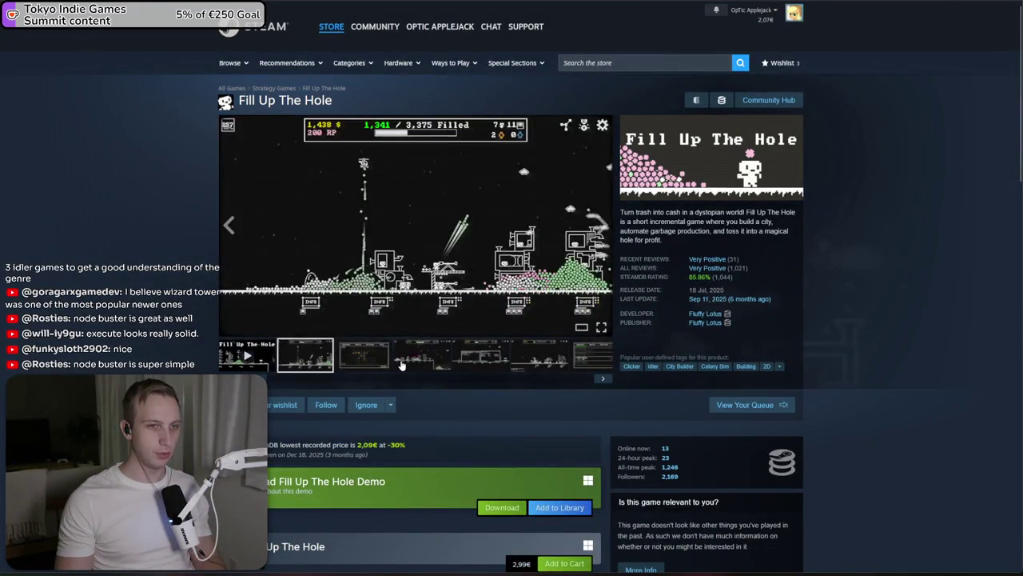
Browse Fill Up The Hole's gameplay screenshots, including the Quests and Factory views
left_click(399, 358)
left_click(483, 361)
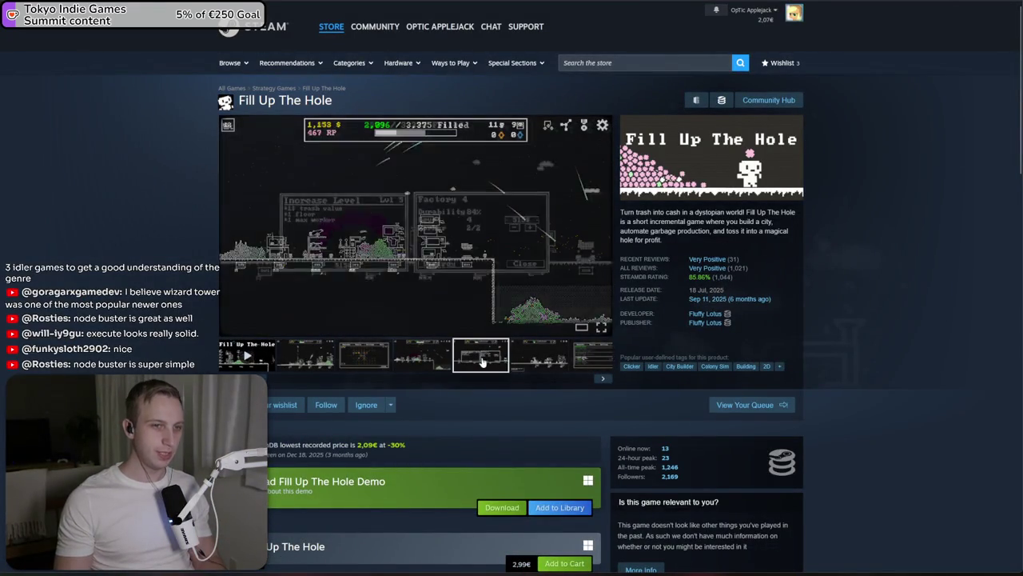
left_click(560, 366)
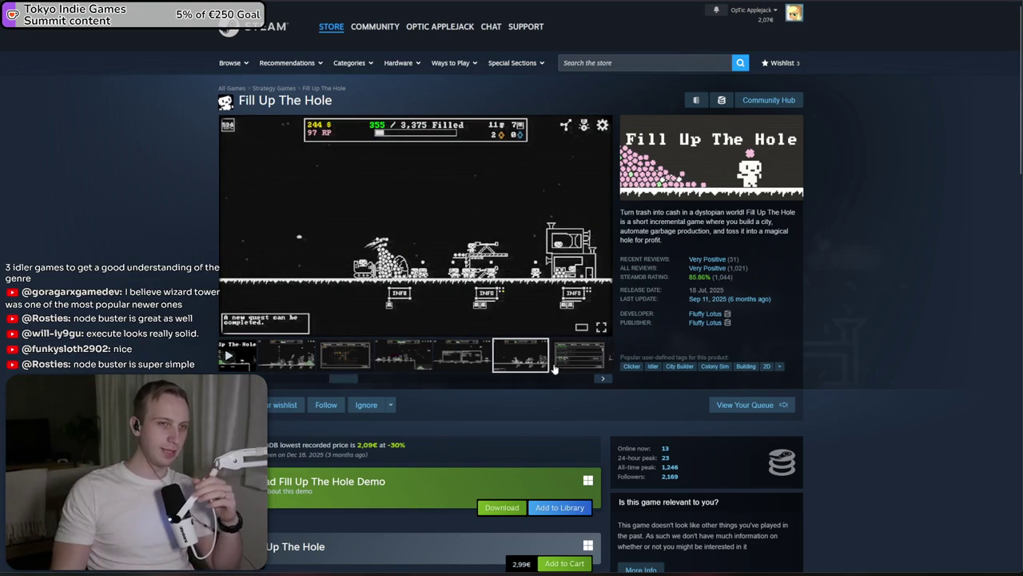
left_click(488, 364)
left_click(448, 366)
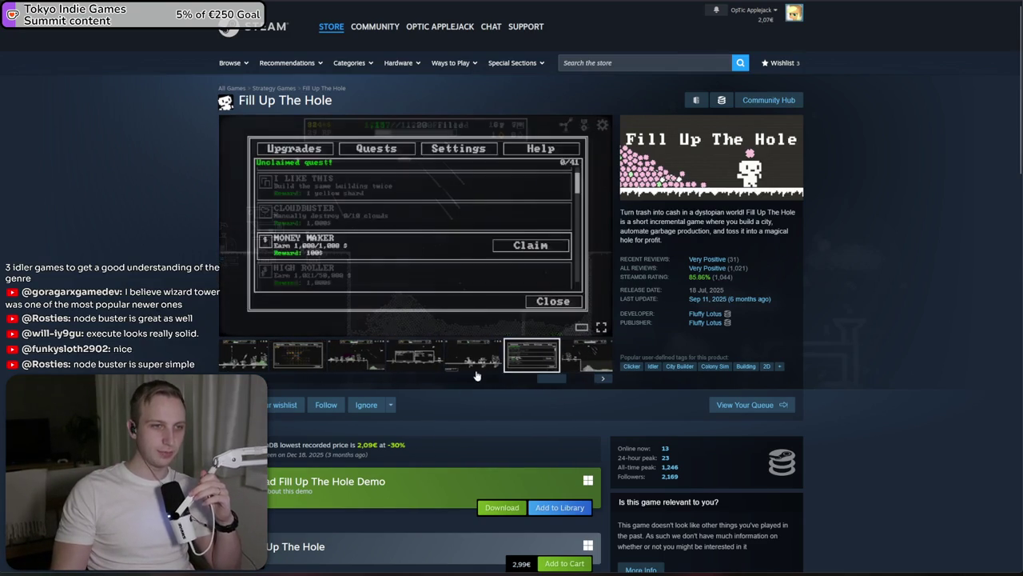
left_click(331, 369)
left_click(398, 362)
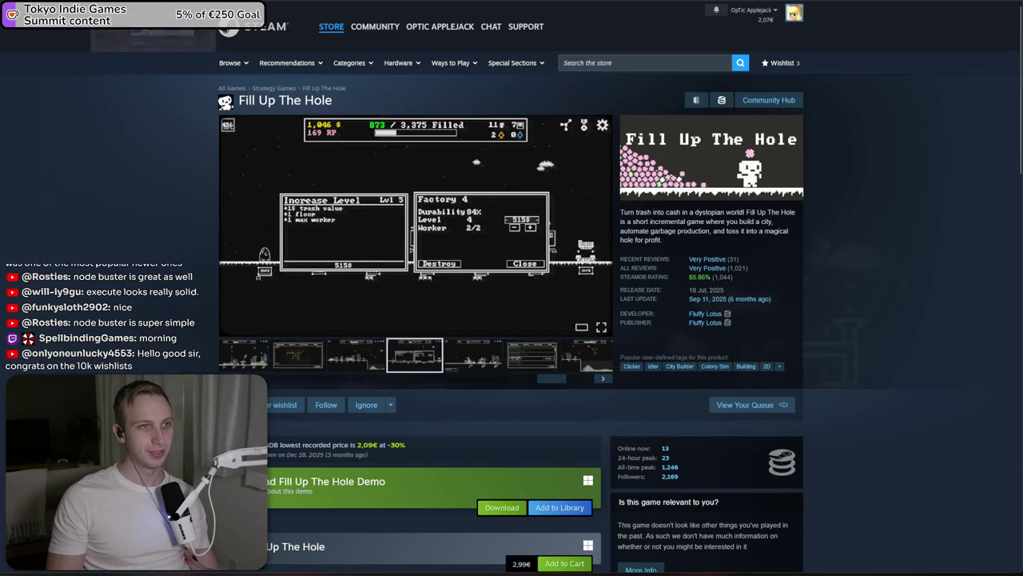
Search the store for 'realm grind', open Realm Grinder, and view its screenshots
left_click(647, 62)
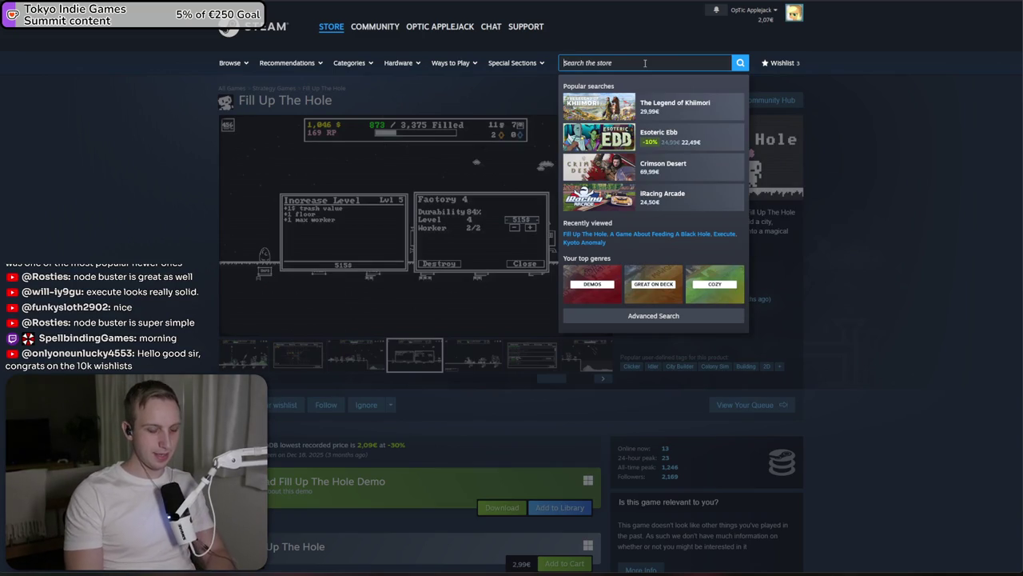
type("tower wi")
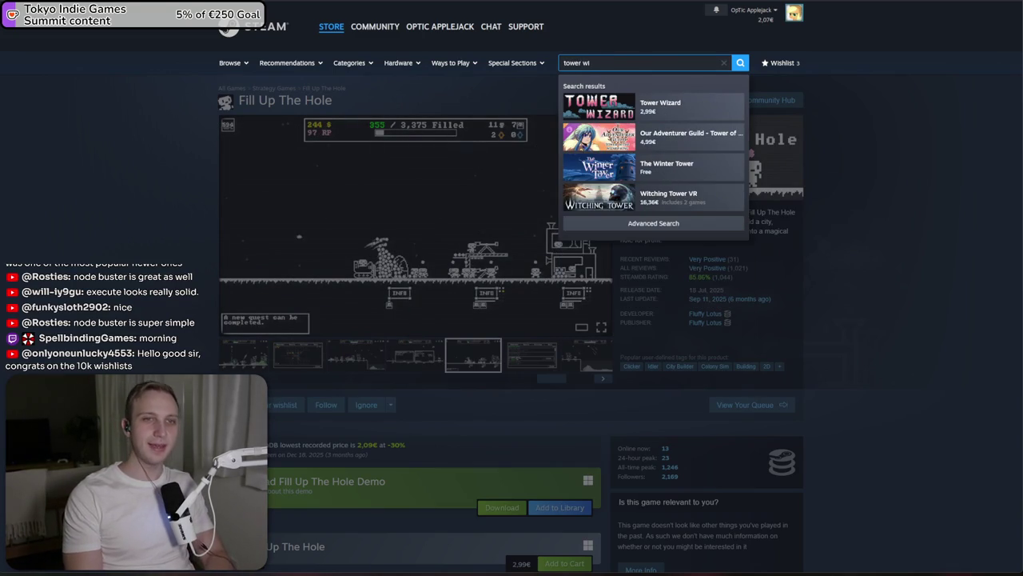
key("ctrl+a")
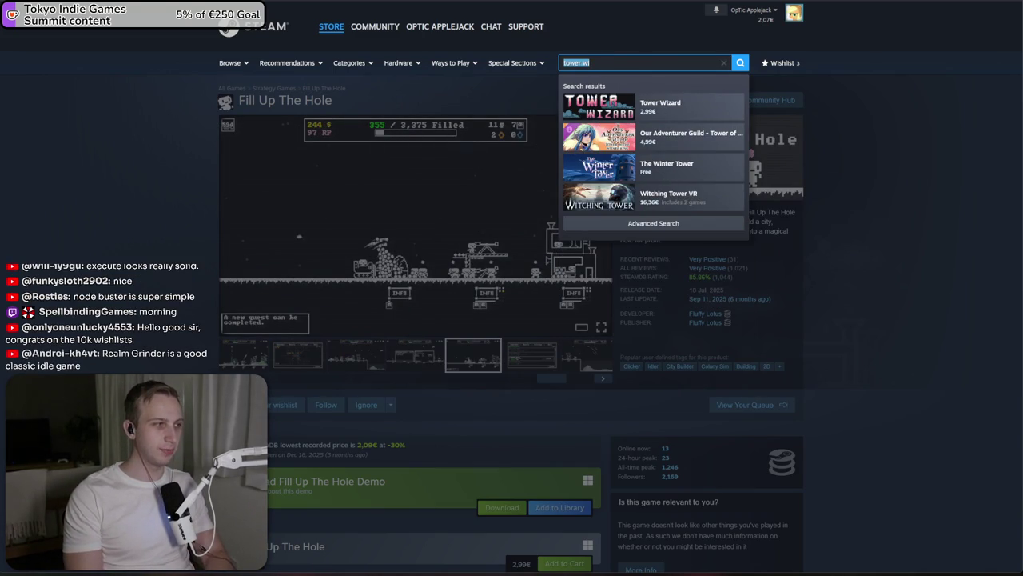
type("realm grind")
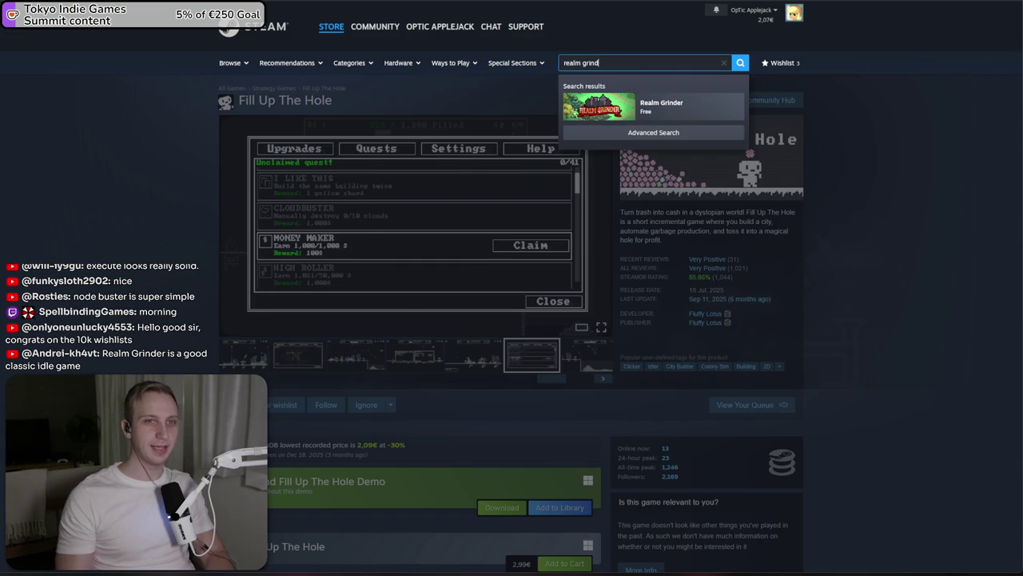
left_click(707, 103)
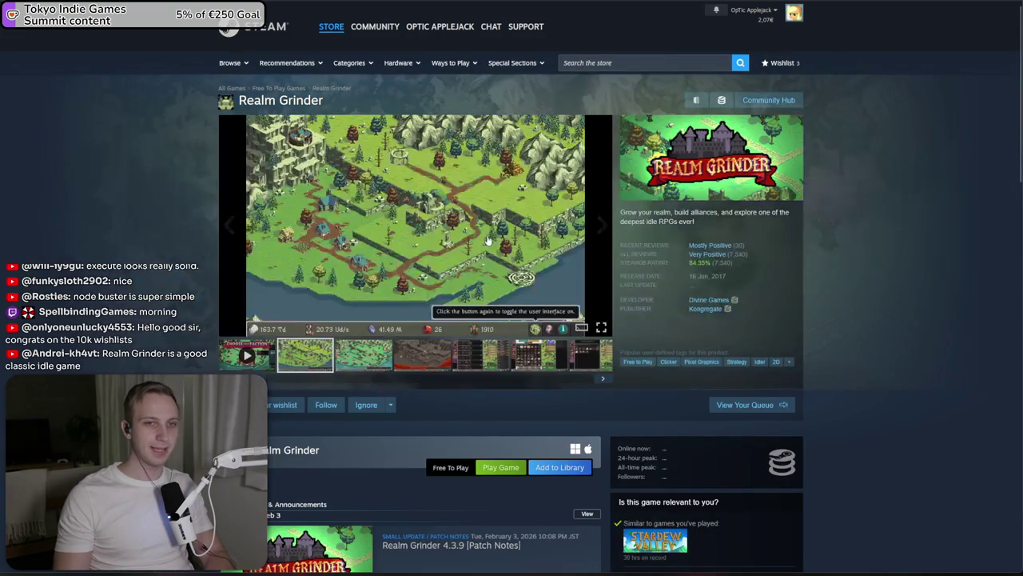
left_click(448, 358)
left_click(456, 358)
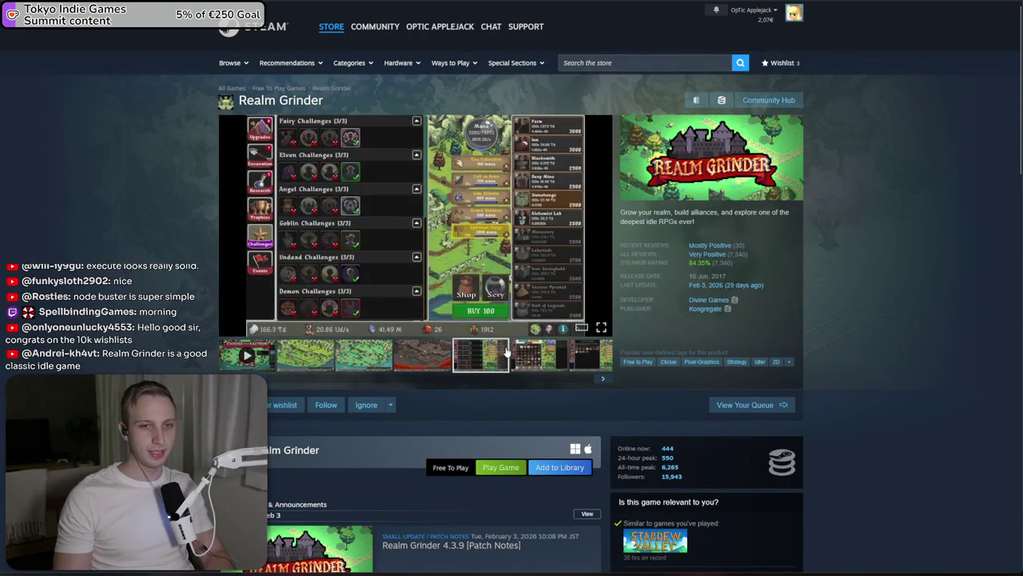
scroll(508, 346, "down", 5)
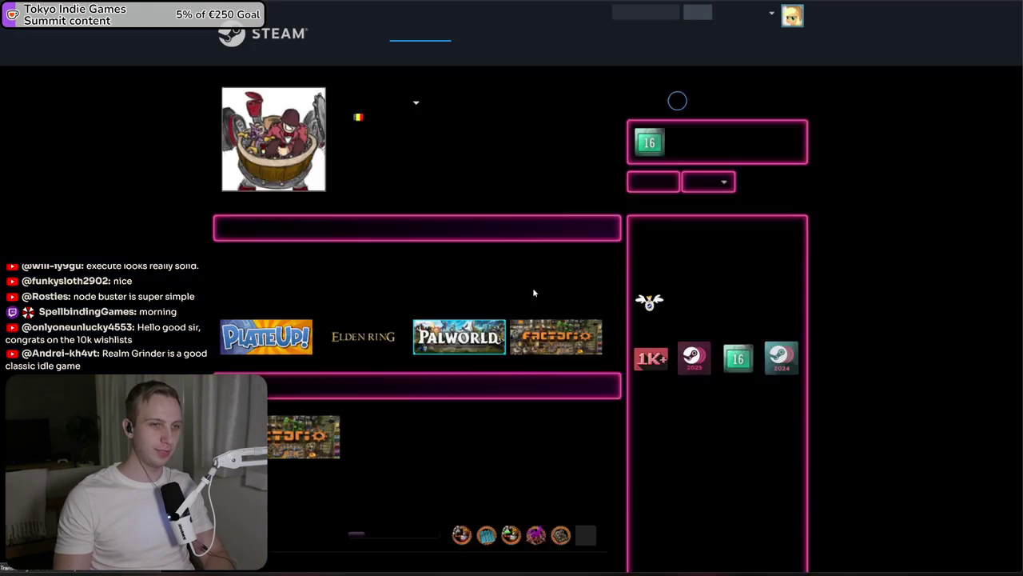
Open the player's full games list and filter it by 'realm'
scroll(527, 226, "down", 3)
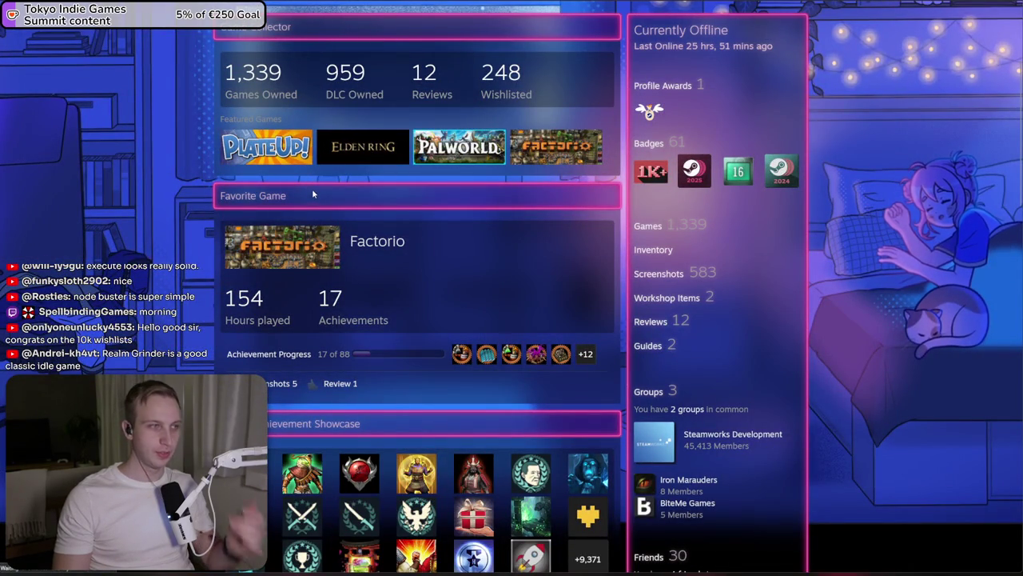
left_click(261, 80)
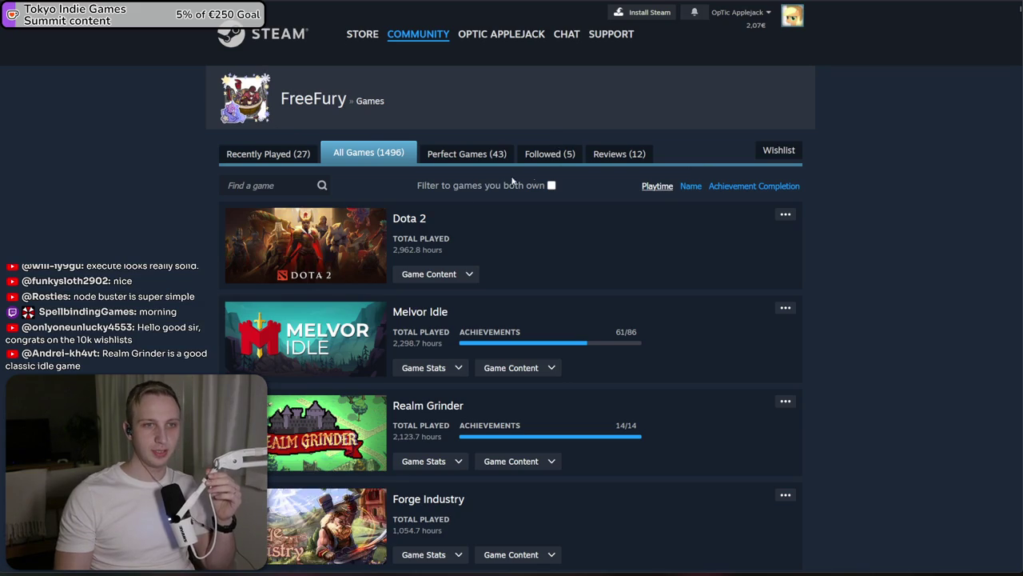
left_click(295, 186)
type("realm")
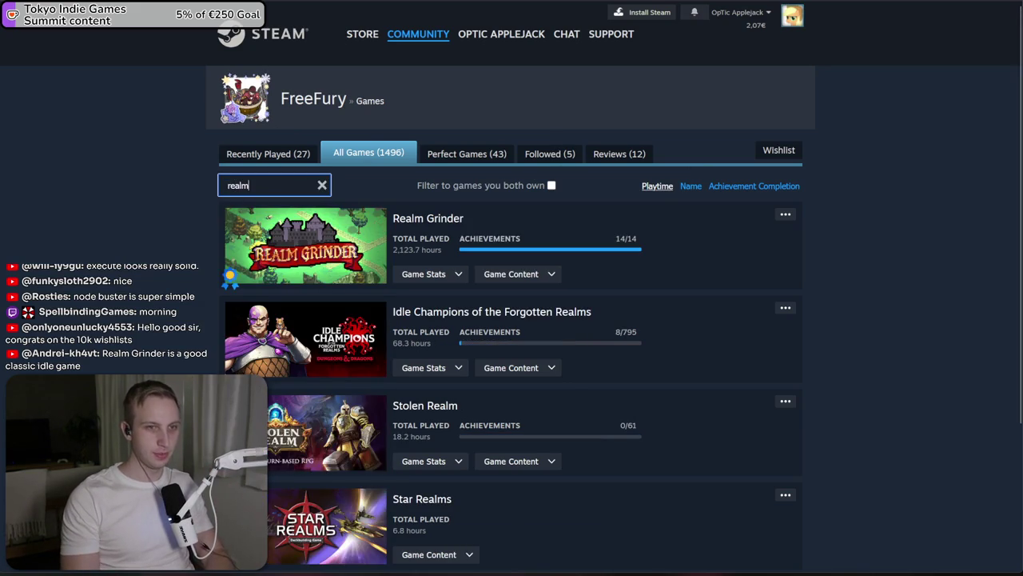
left_click(402, 254)
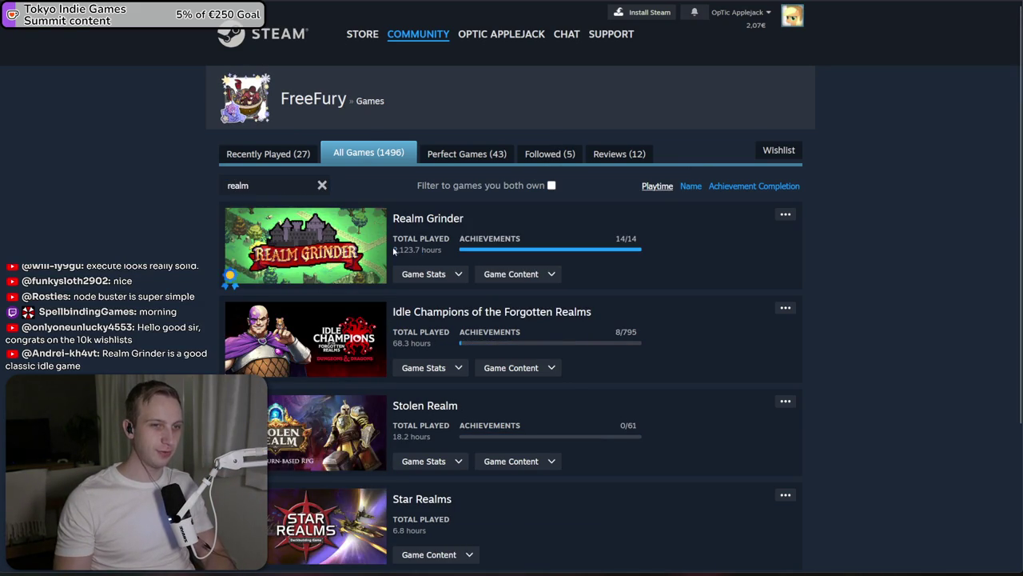
left_click(411, 249)
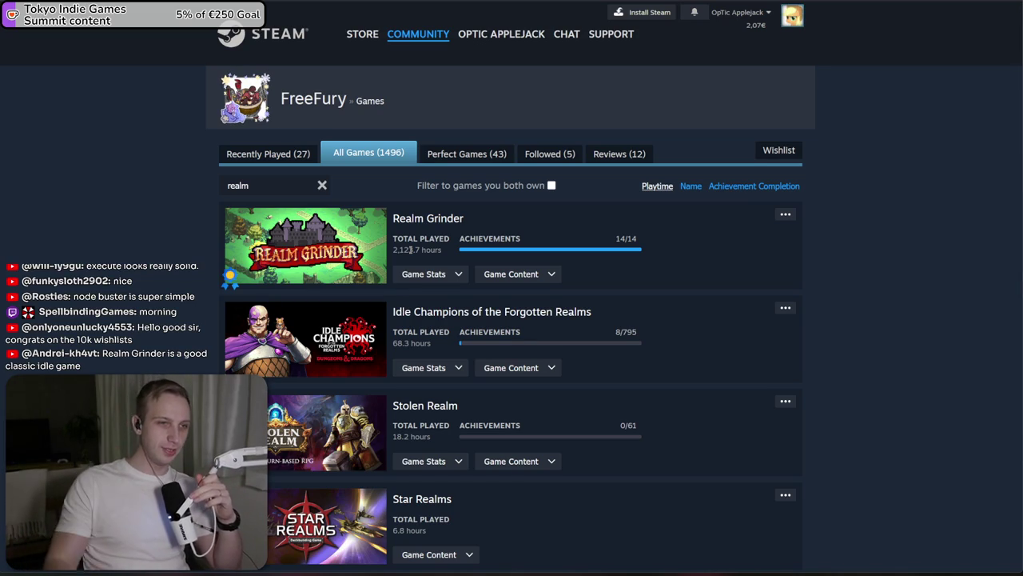
mouse_move(230, 280)
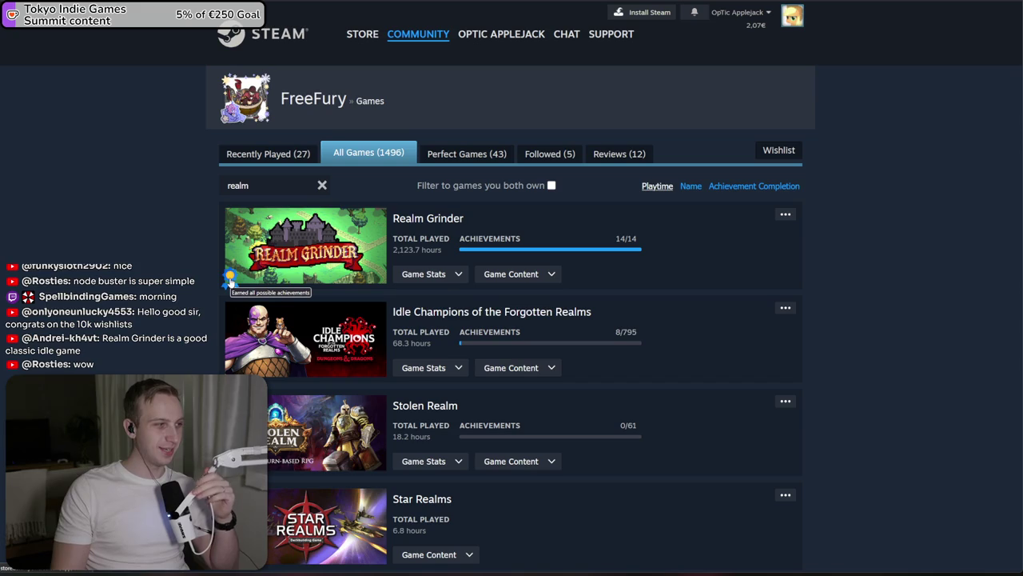
Filter the games list by 'melvo', then clear the filter
double_click(283, 185)
key("BackSpace")
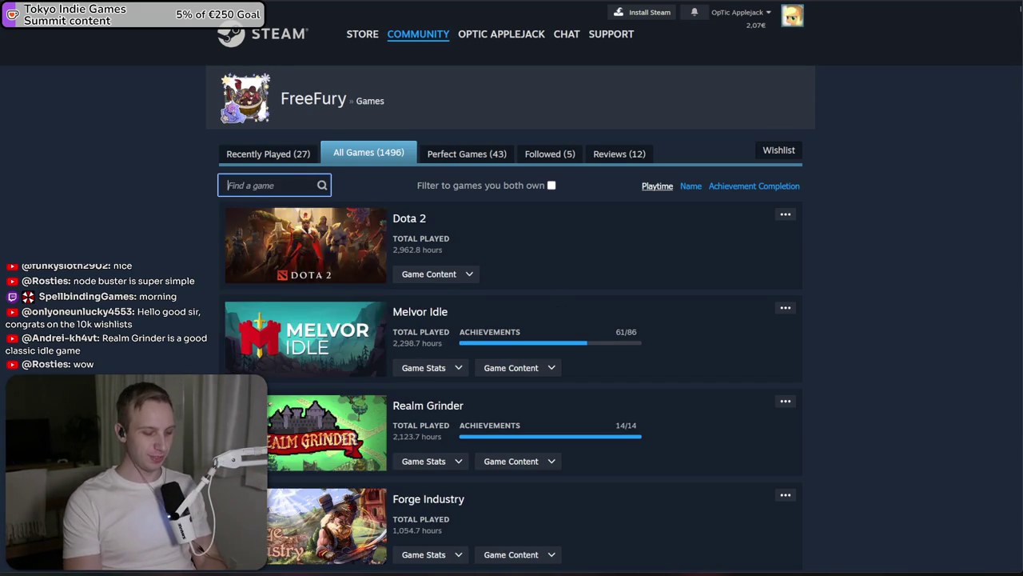
type("melvo")
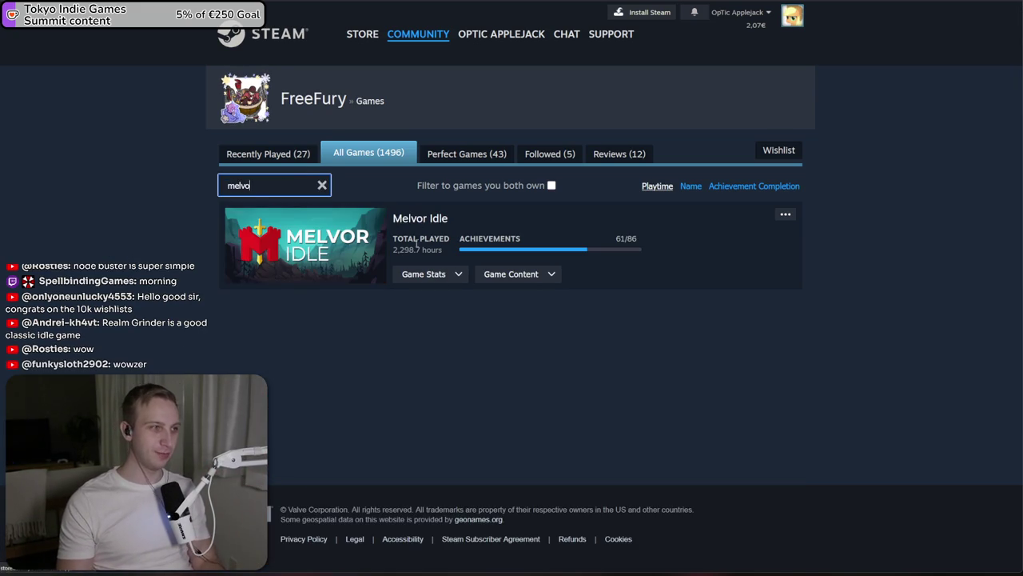
left_click(403, 251)
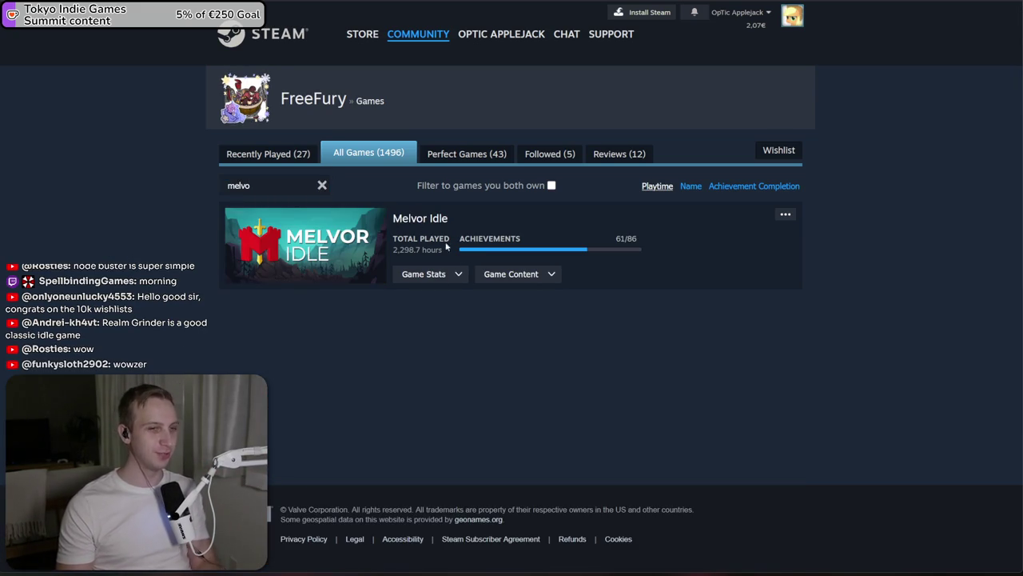
left_click(322, 184)
left_click(302, 194)
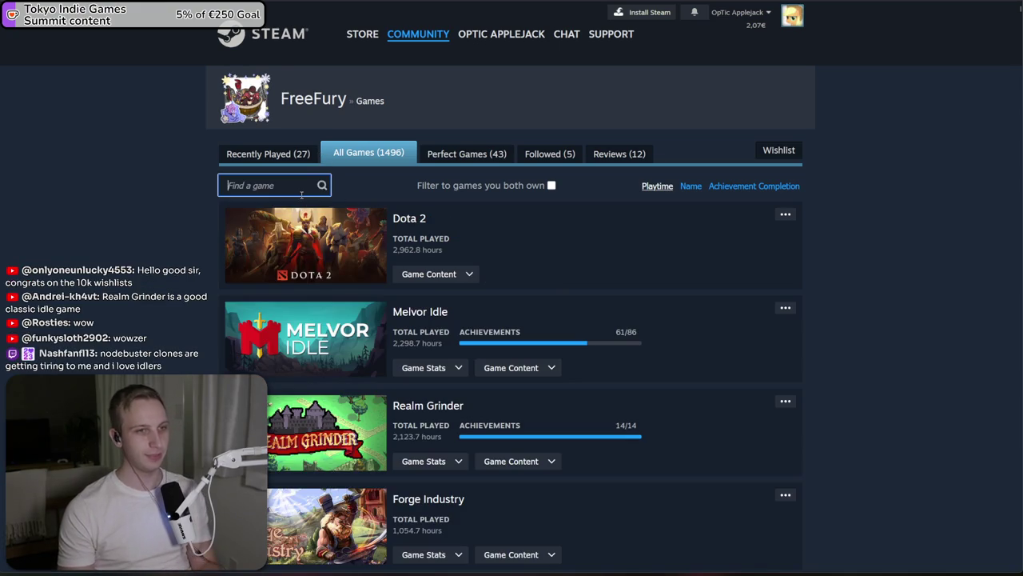
Filter by 'feed the' to check Feed the Reactor, then clear to show all games
type("feed the")
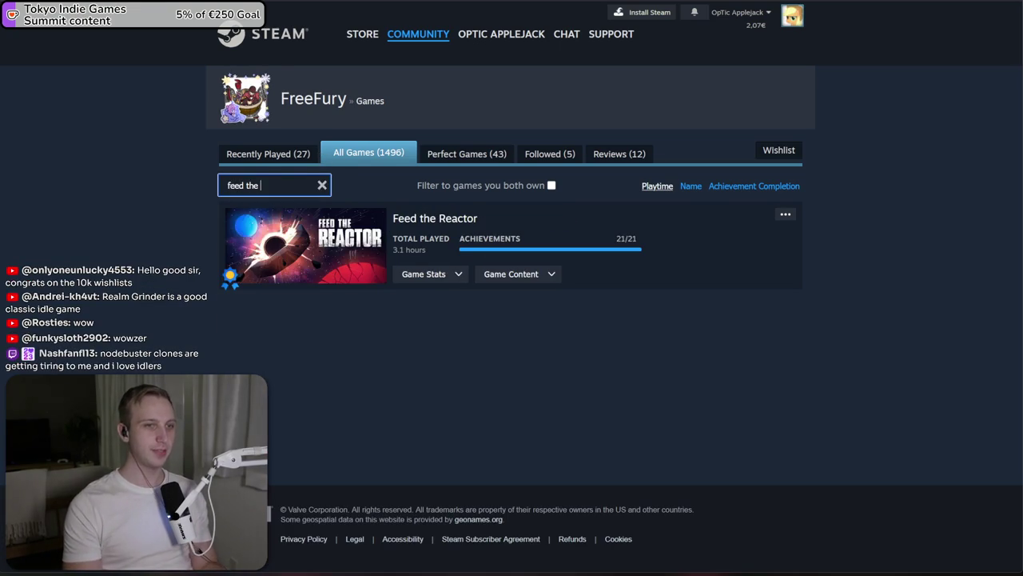
left_click_drag(414, 250, 638, 240)
left_click(601, 234)
left_click(401, 250)
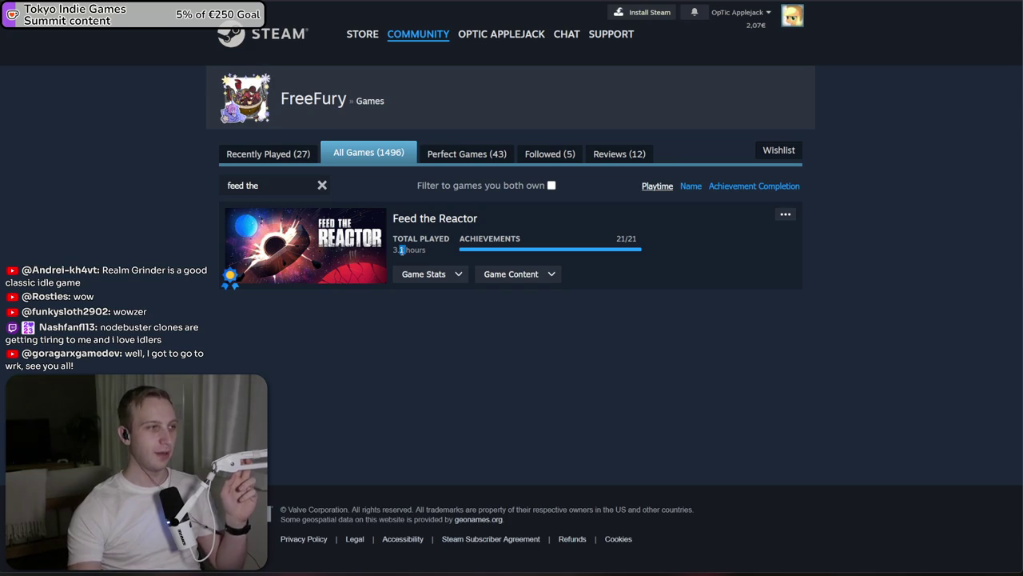
triple_click(252, 185)
key("BackSpace")
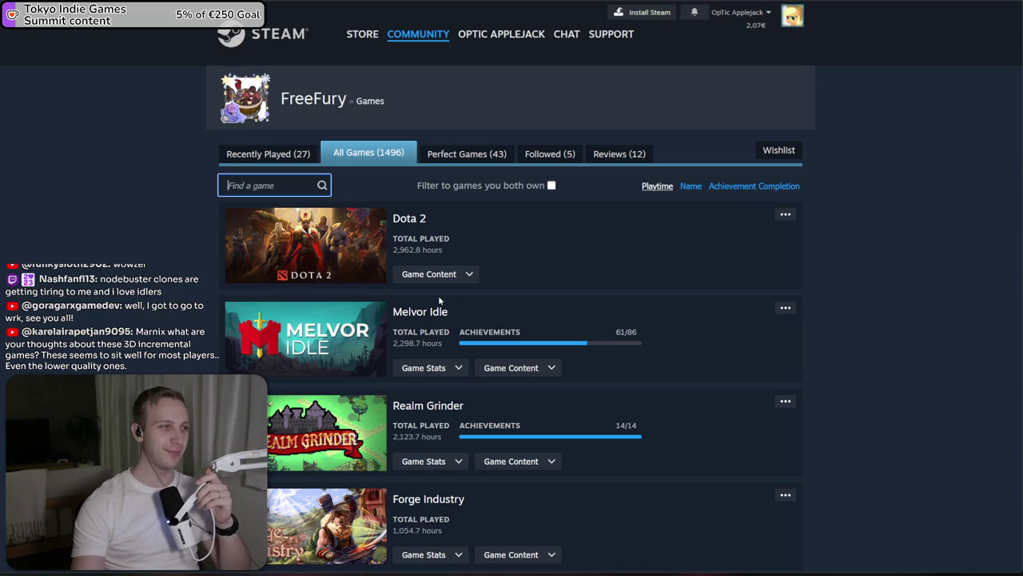
Search the web for 'mw2 ac130' in a new Firefox tab
key("ctrl+t")
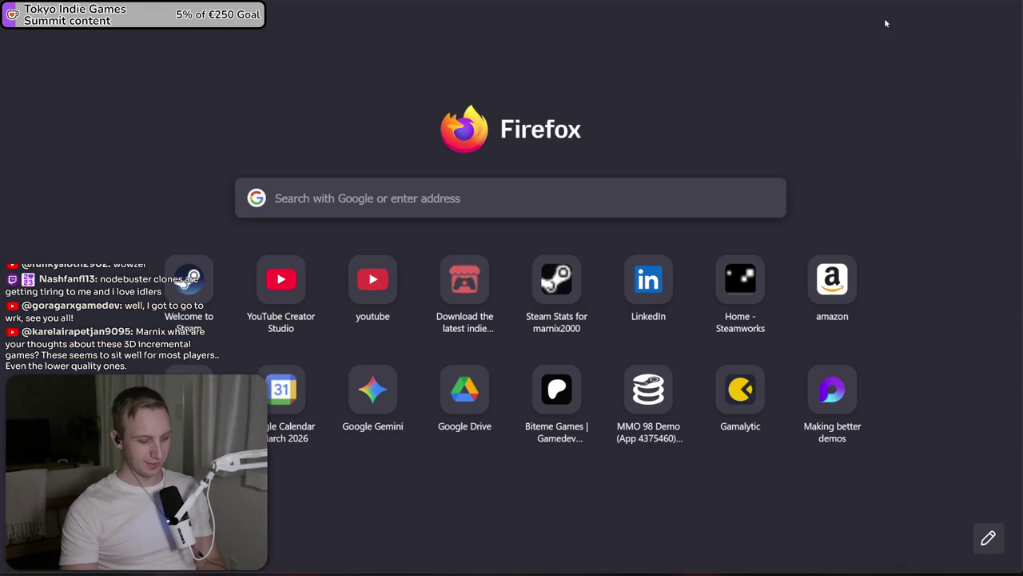
type("mw2 ac130")
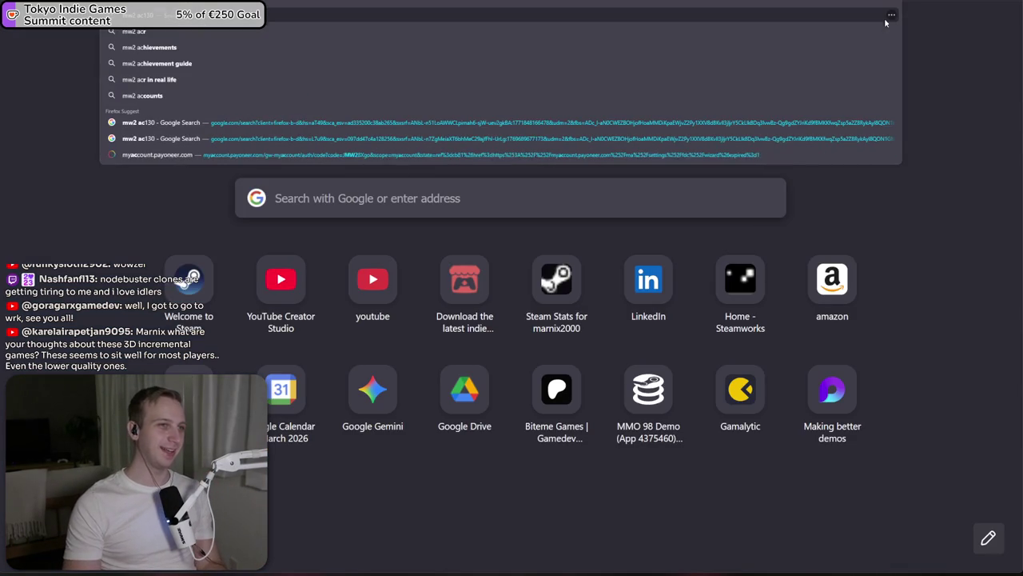
key("Return")
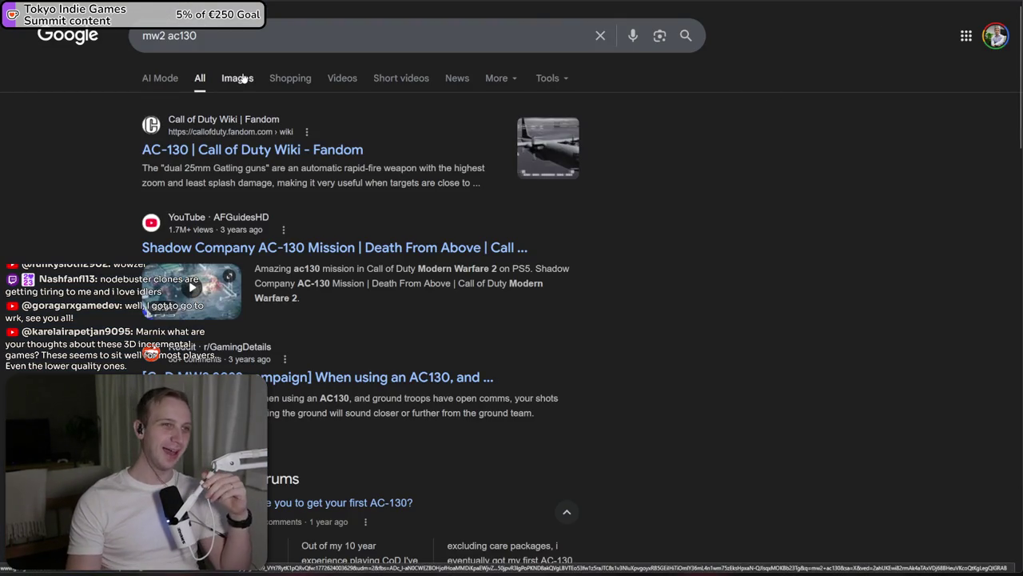
Browse the Google Images results for 'mw2 ac130', then switch back to the Unity editor
left_click(238, 78)
left_click(156, 207)
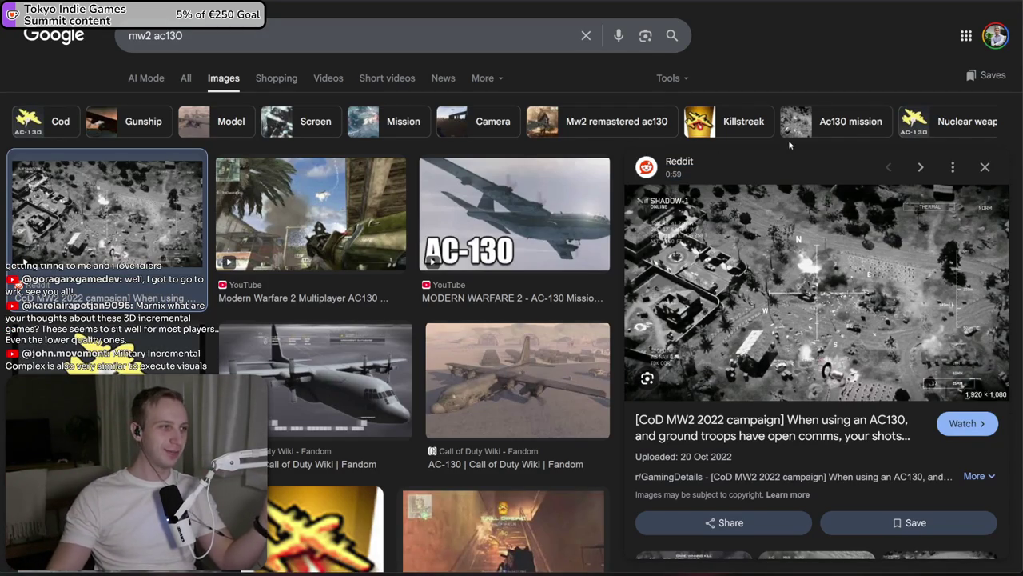
left_click(136, 35)
key("ctrl+a")
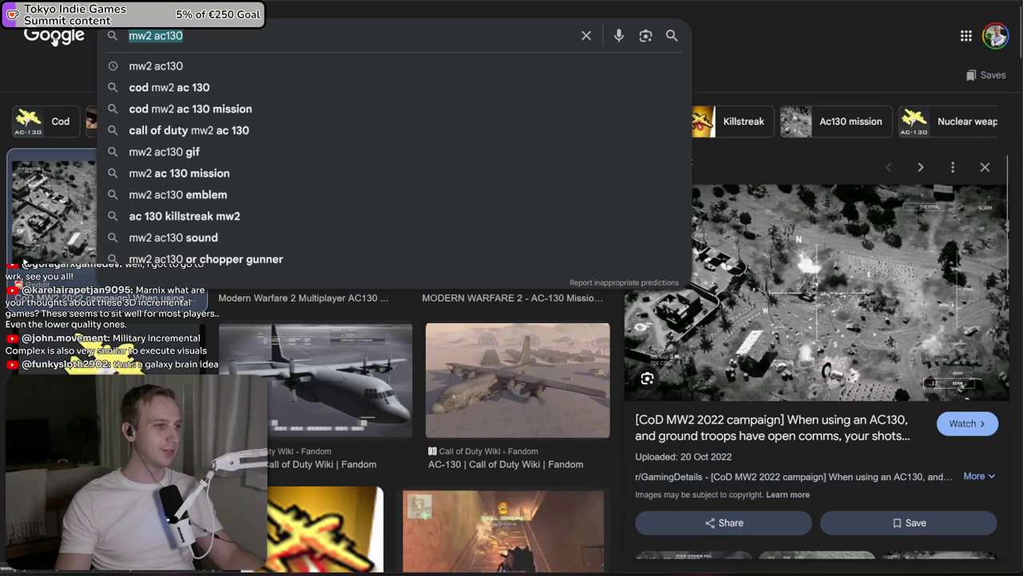
left_click(720, 64)
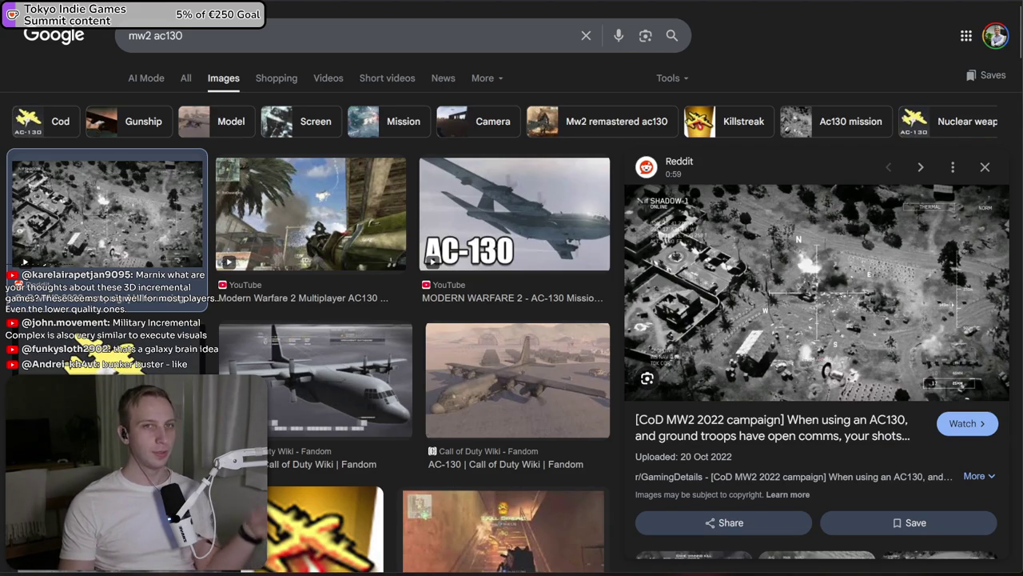
key("alt+Tab")
key("alt+Tab")
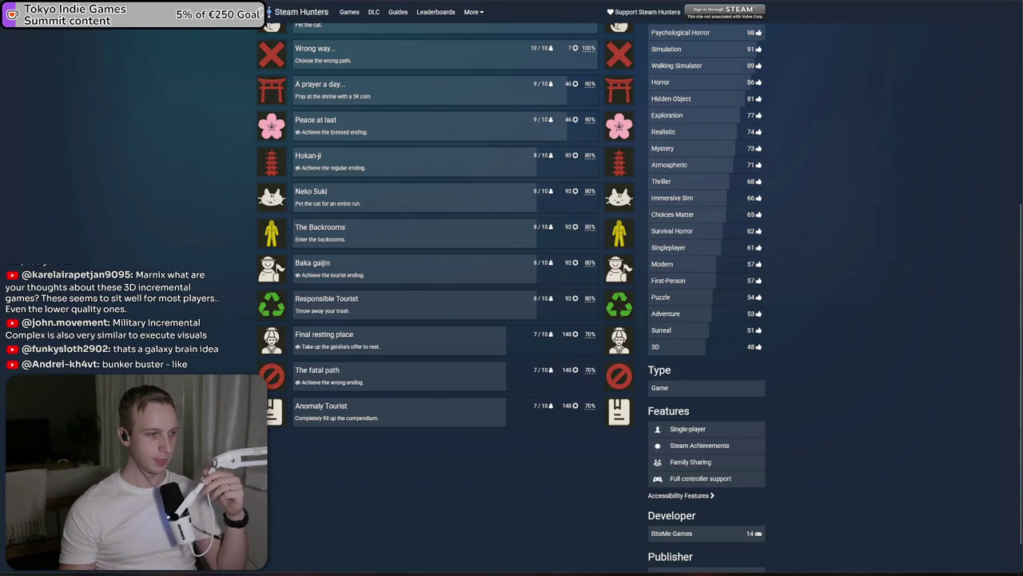
key("alt+Tab")
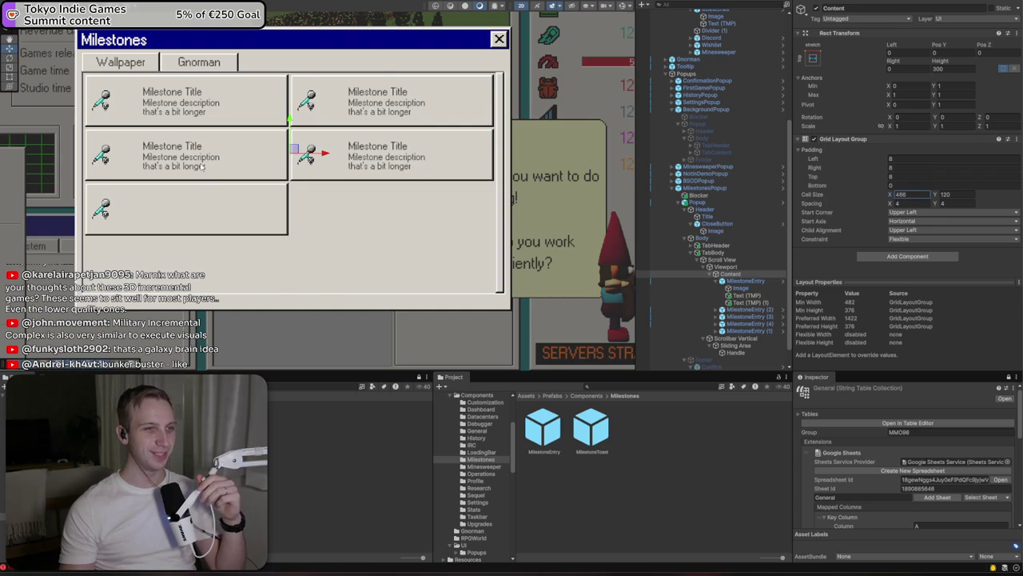
Resize the first entry's microphone icon Image to 60×60 and nudge it up and right
scroll(364, 236, "up", 2)
left_click_drag(256, 219, 312, 255)
left_click(228, 173)
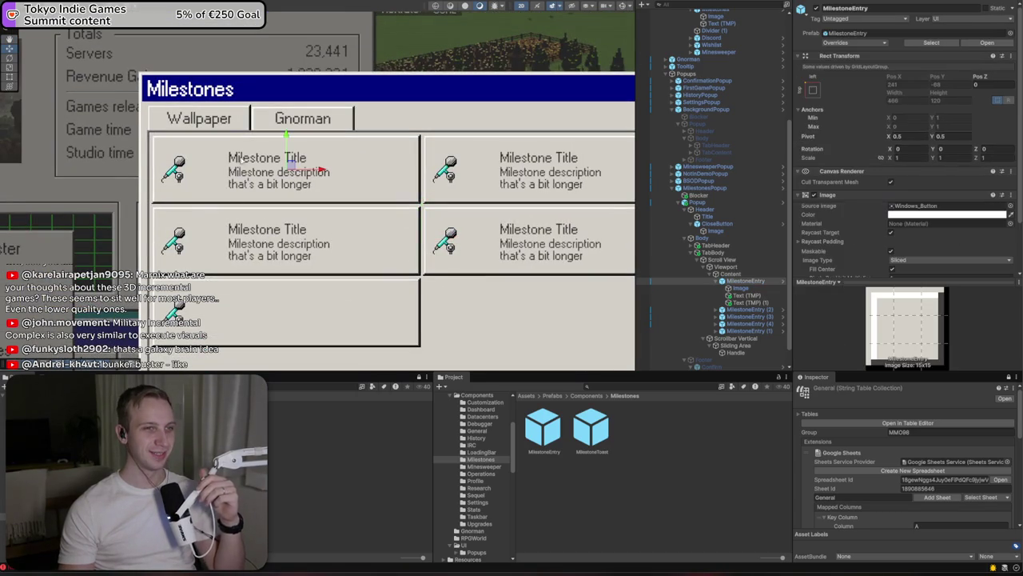
left_click(177, 168)
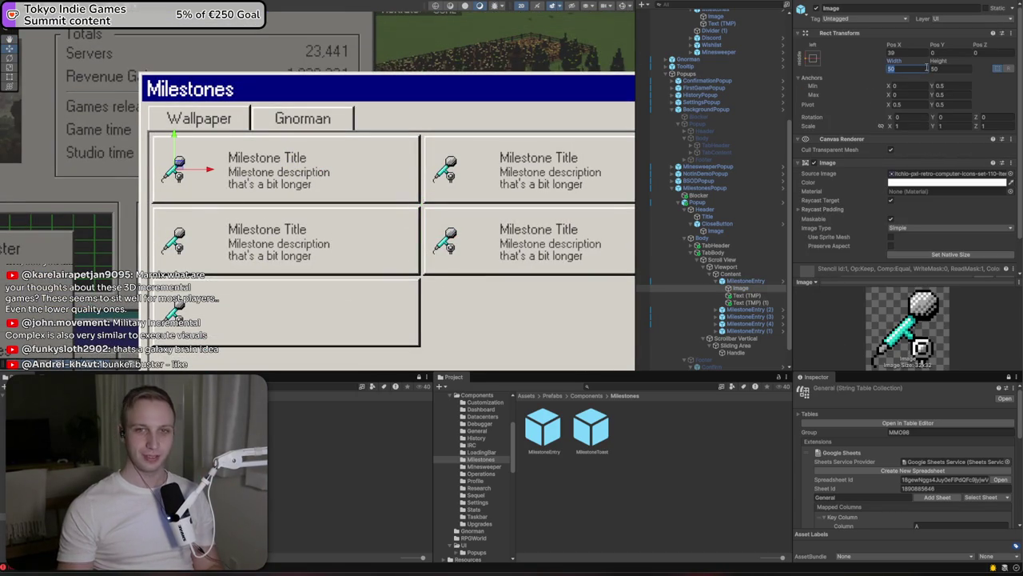
type("60")
key("Tab")
type("60")
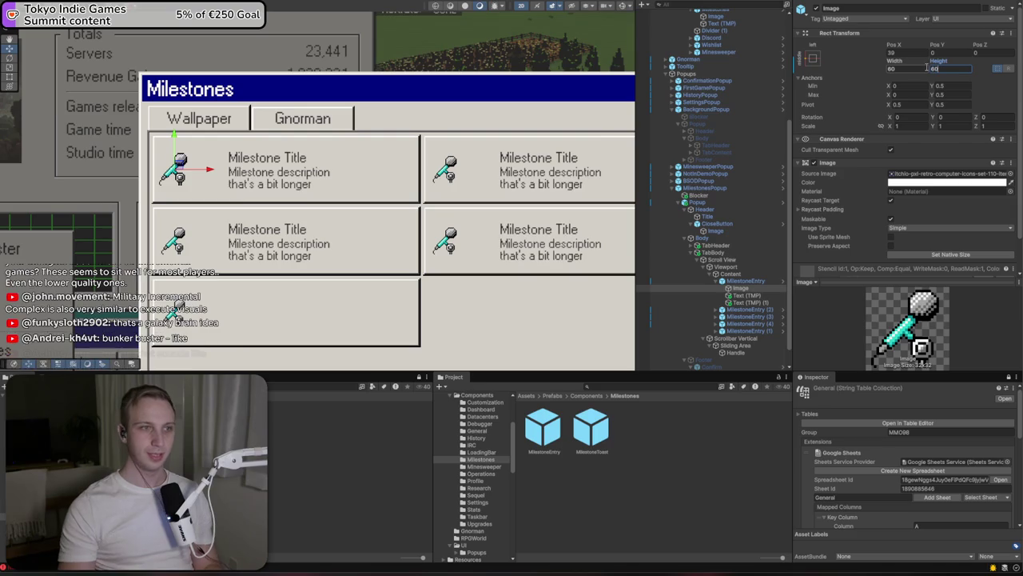
scroll(205, 200, "up", 3)
left_click_drag(158, 164, 167, 150)
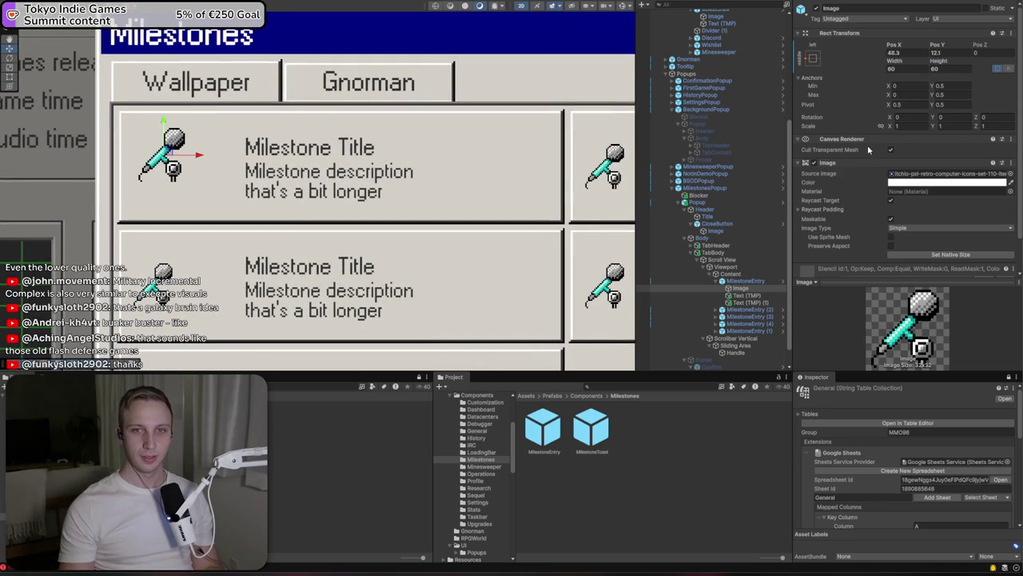
right_click(737, 288)
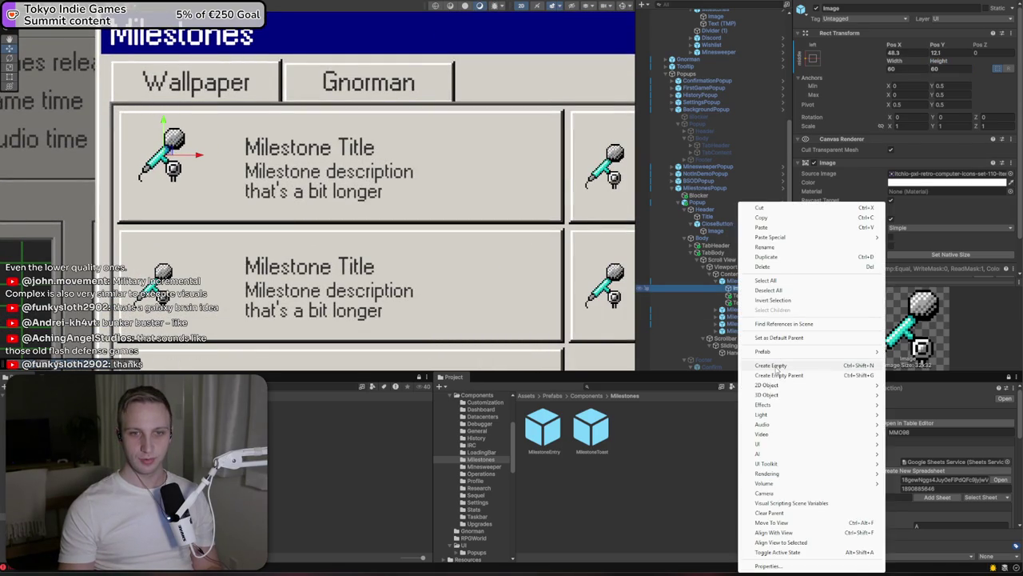
Try parenting the icon under a new GameObject, then open and exit the MilestoneEntry prefab
left_click(779, 375)
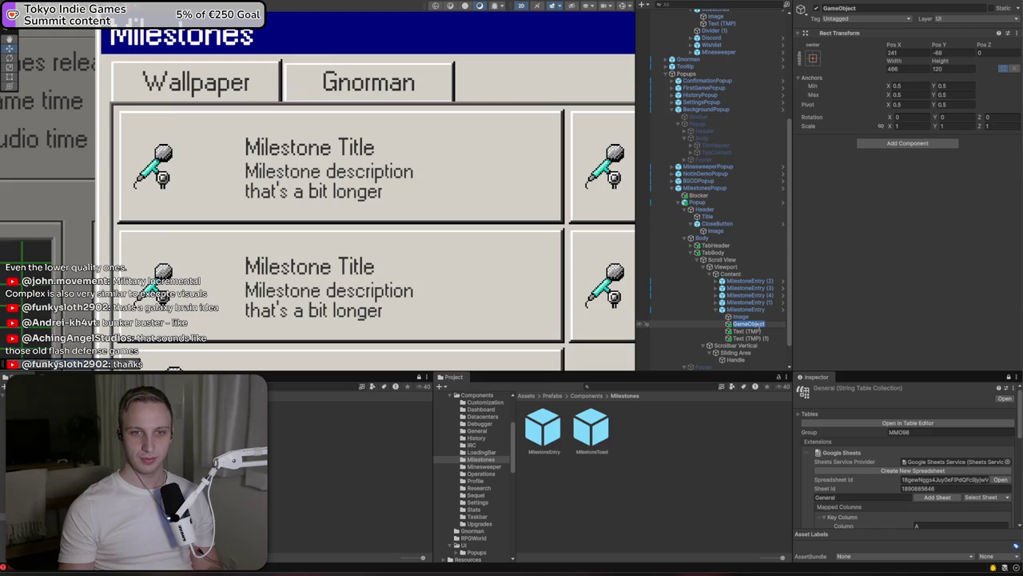
left_click_drag(748, 324, 646, 309)
left_click(530, 289)
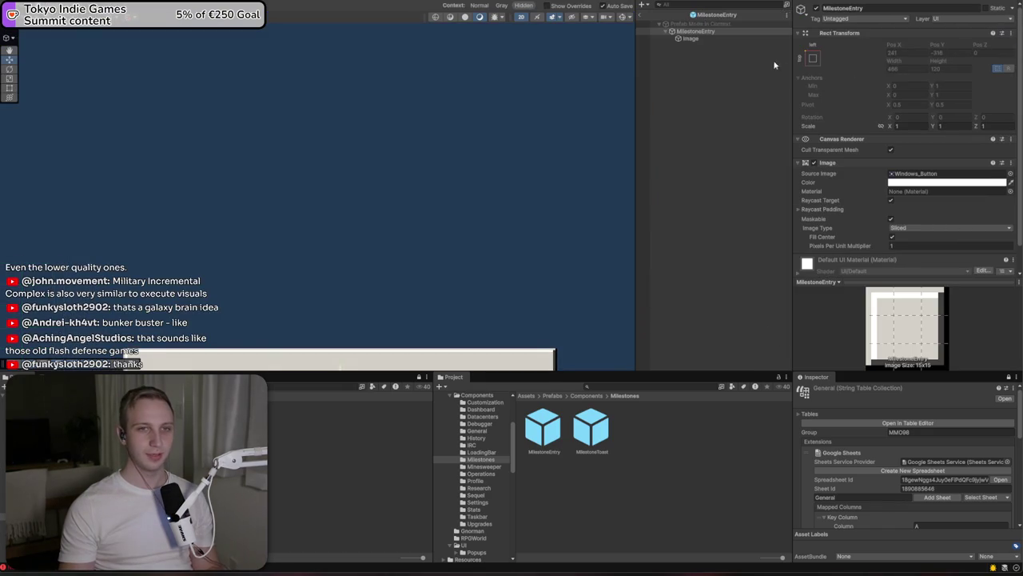
left_click(646, 18)
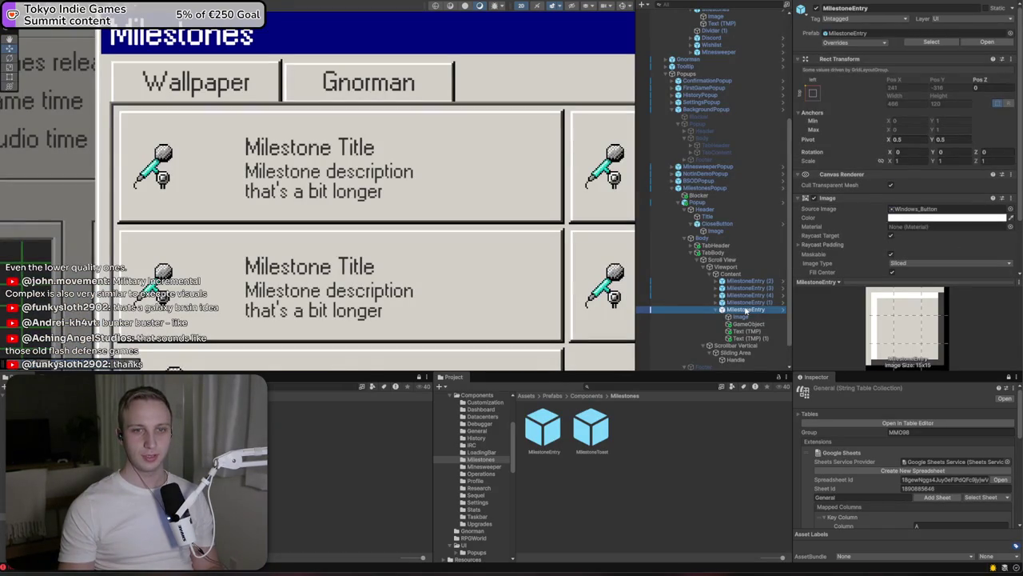
Delete the MilestoneEntry prefab asset and the extra entries (1), (3) and (4)
left_click(543, 432)
key("Delete")
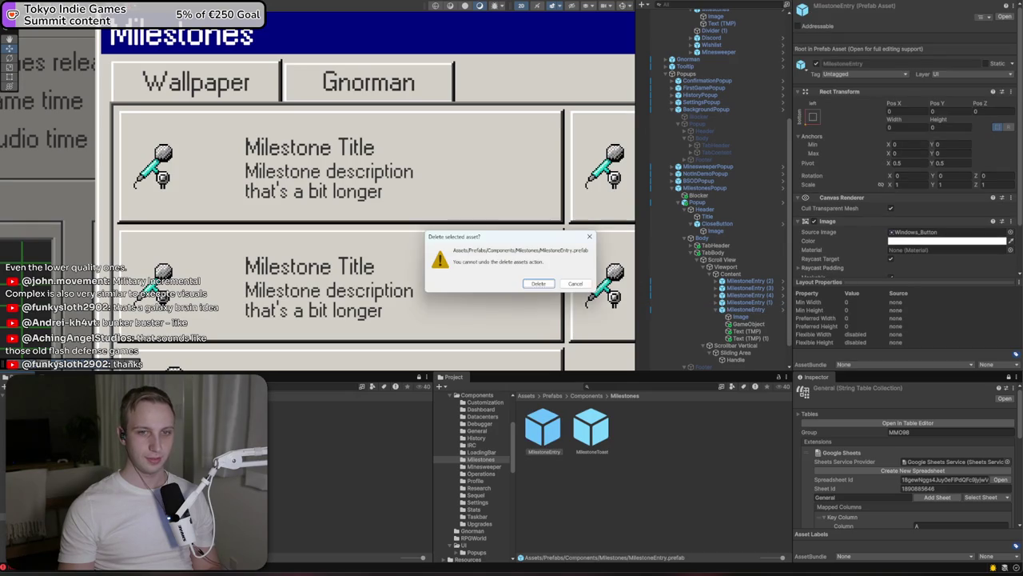
left_click(538, 283)
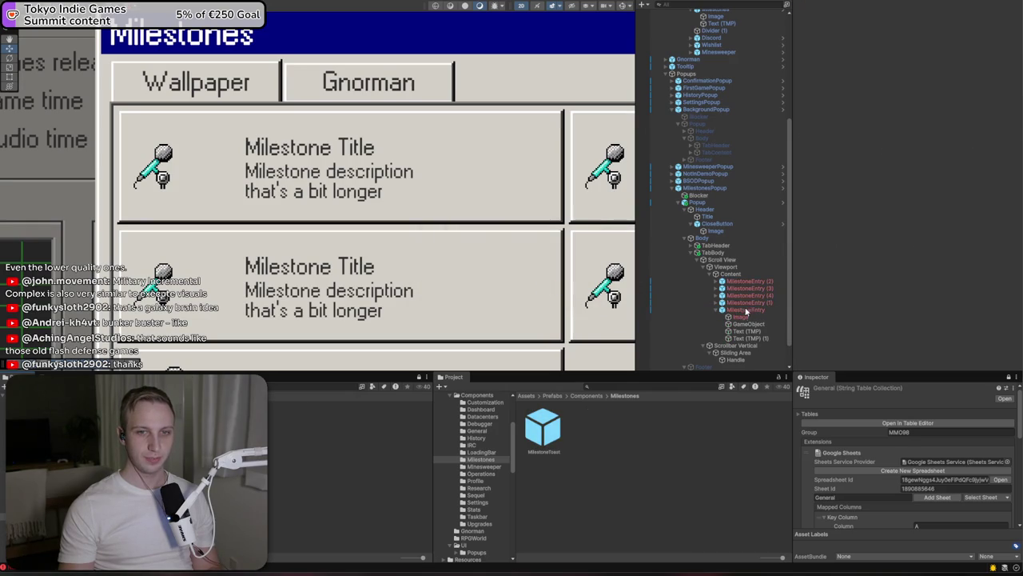
left_click(747, 302)
left_click(749, 288)
left_click(749, 302, "shift")
key("Delete")
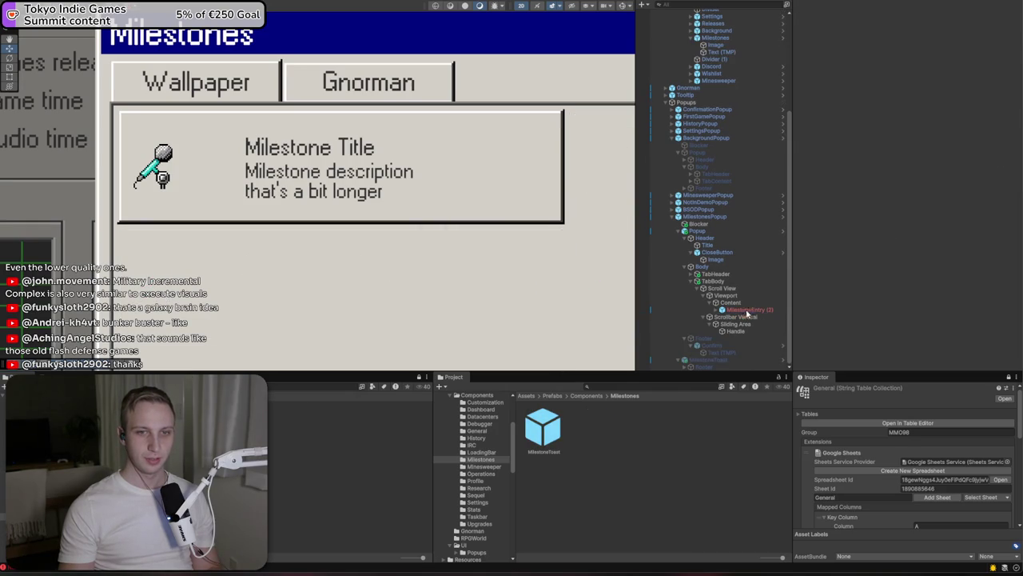
Unpack MilestoneEntry (2) from its missing prefab and rename it MilestoneEntry
right_click(740, 311)
mouse_move(831, 352)
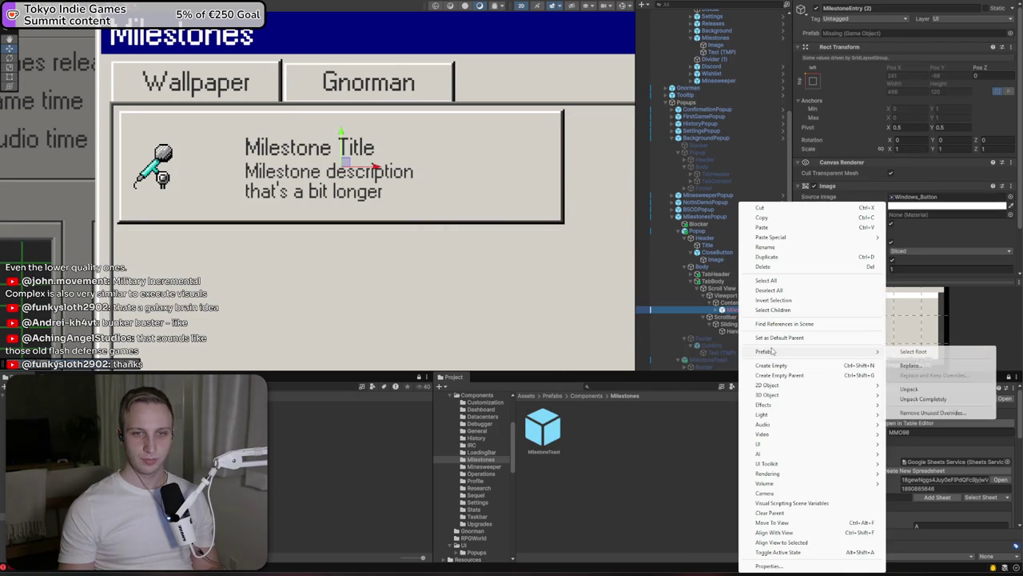
left_click(927, 398)
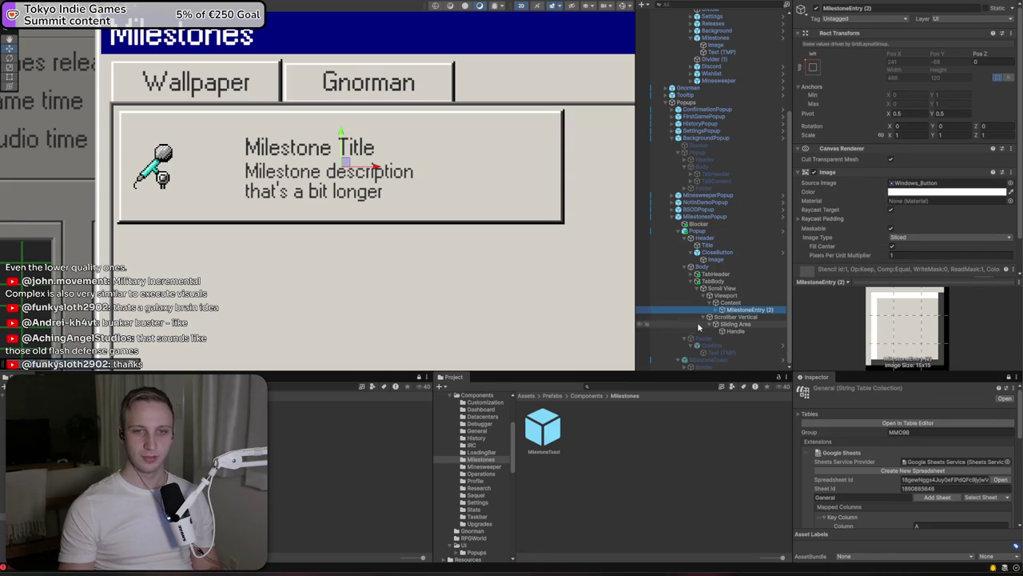
left_click(722, 310)
left_click(863, 8)
key("BackSpace")
key("BackSpace")
key("BackSpace")
scroll(170, 132, "up", 2)
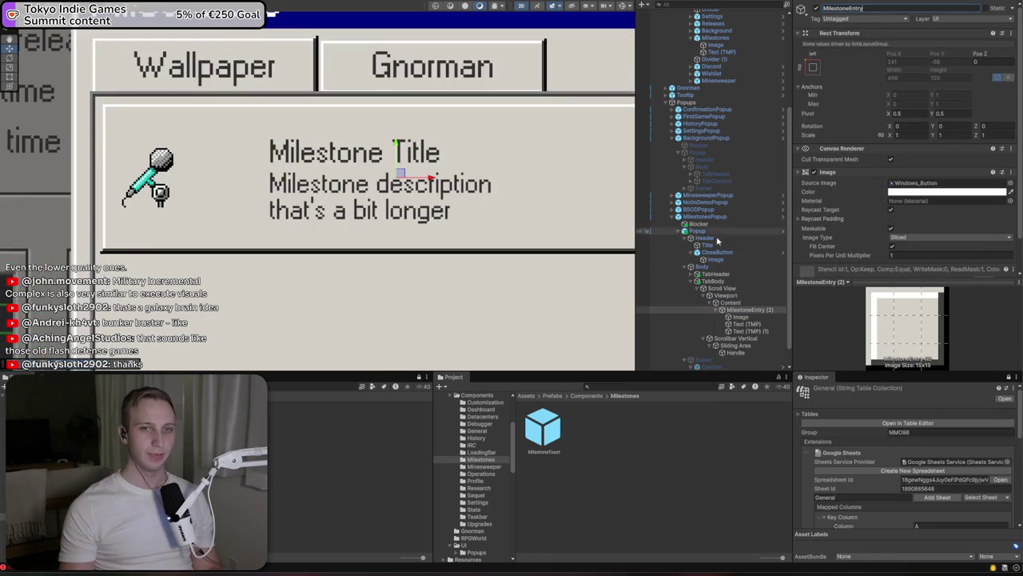
left_click(740, 318)
Wrap the microphone icon Image in a new parent object named IconFrame
right_click(742, 322)
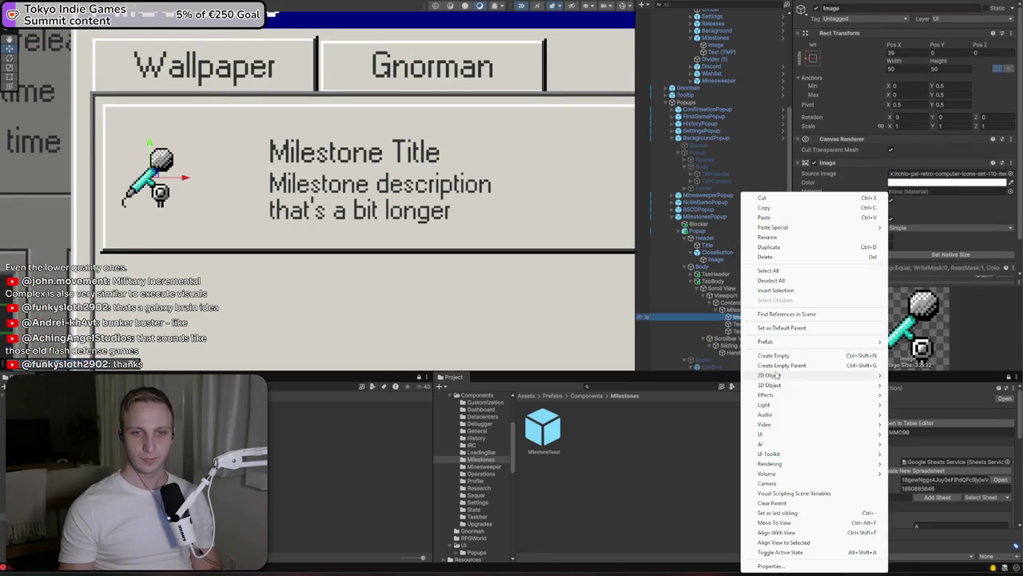
left_click(799, 365)
type("Frame")
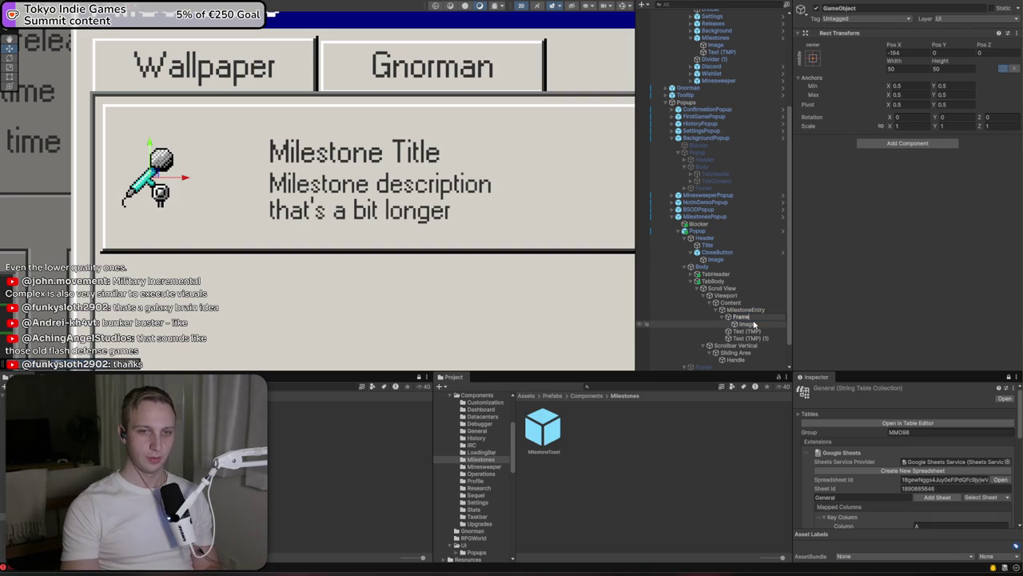
key("Home")
type("Icon")
key("Return")
left_click(747, 324)
left_click(745, 317)
Give IconFrame an Image component using the Windows_Inner_Frame_Inverted sprite
left_click(907, 143)
type("anim")
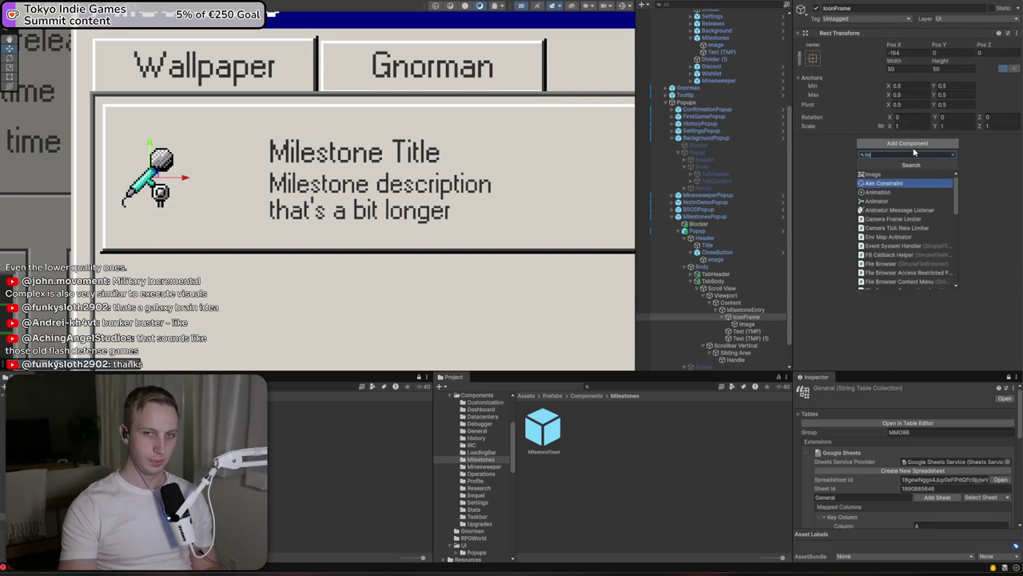
key("Return")
right_click(917, 139)
left_click(947, 157)
left_click(892, 142)
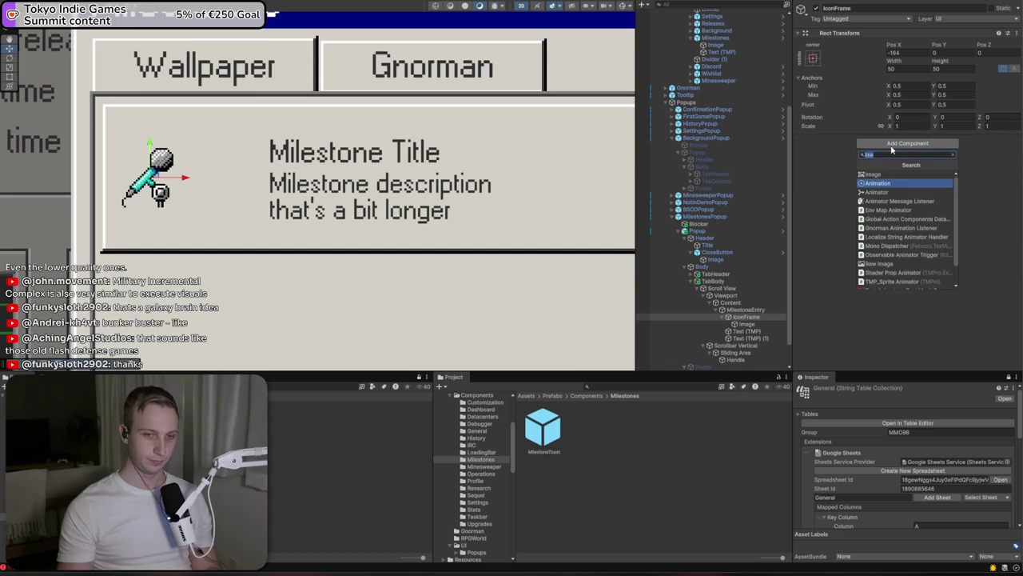
type("imag")
key("Return")
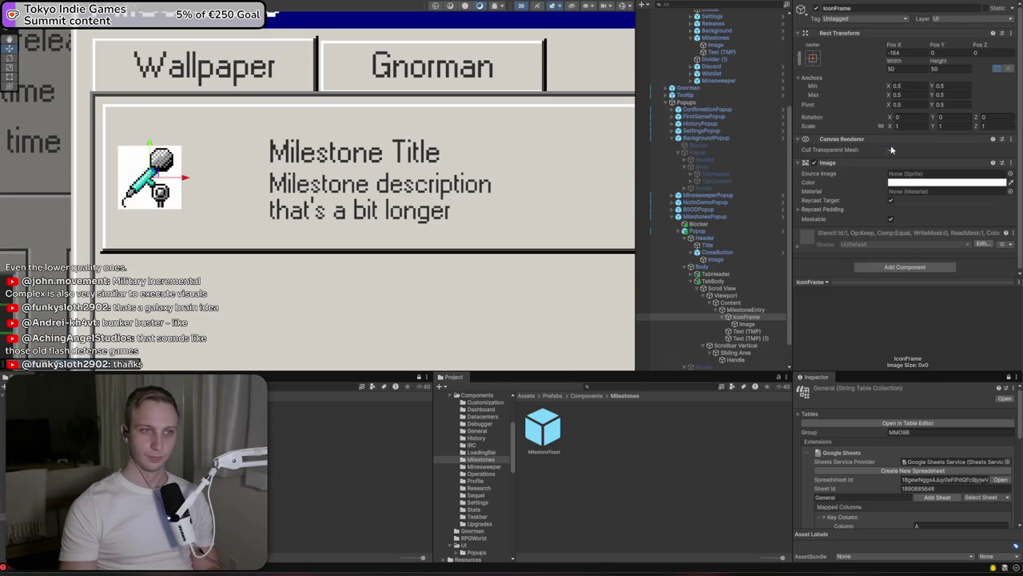
left_click(1012, 177)
type("fra")
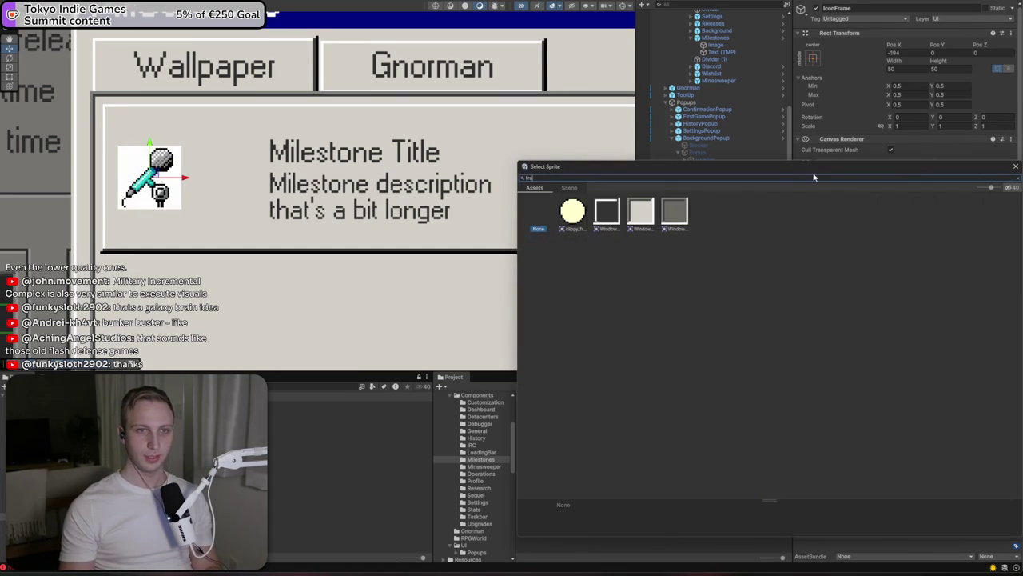
left_click(641, 217)
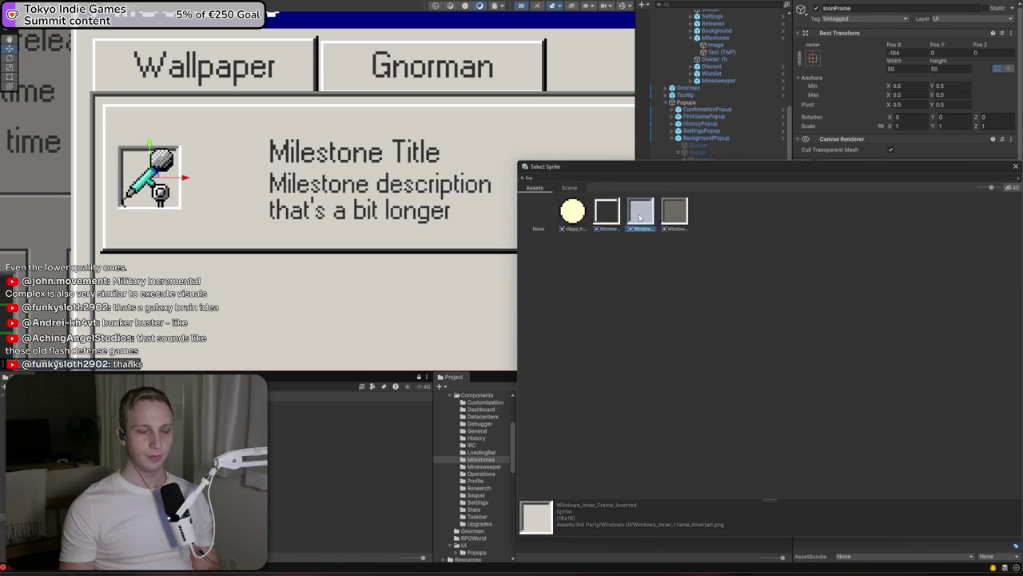
double_click(639, 217)
Size IconFrame to 70×70 and position it around the icon at X -185, Y 12
left_click(893, 69)
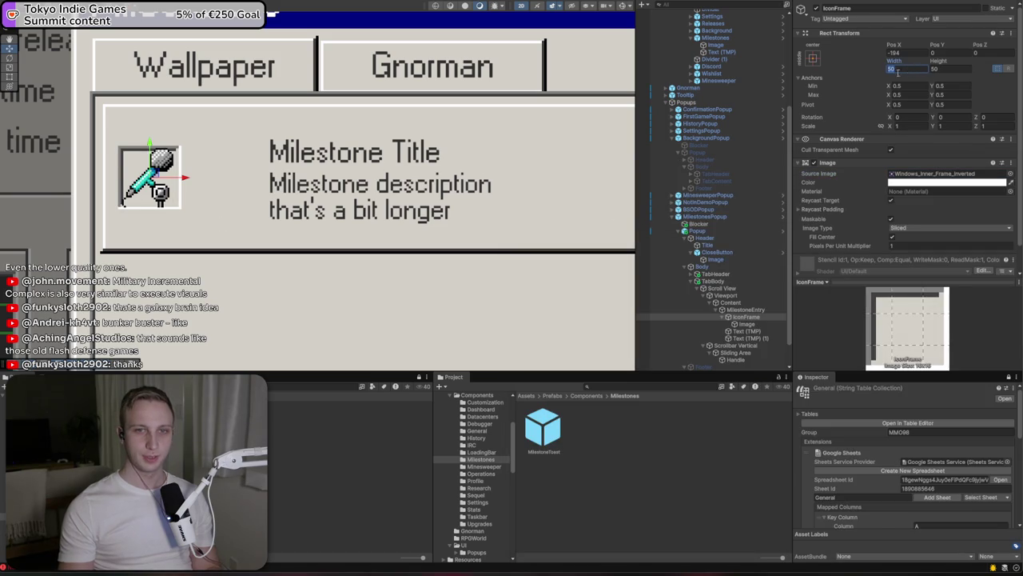
type("70")
key("Tab")
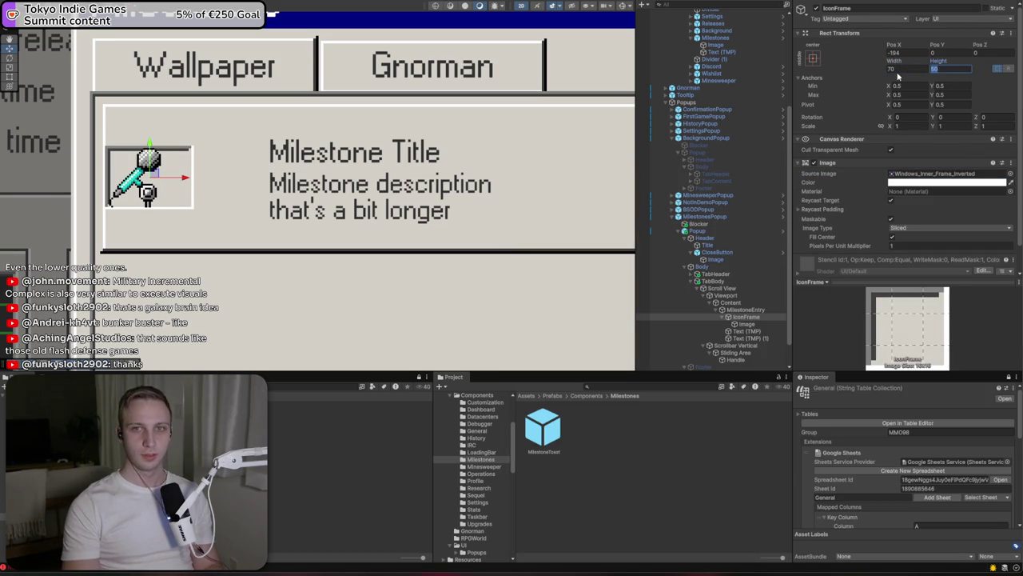
type("70")
left_click_drag(156, 172, 170, 158)
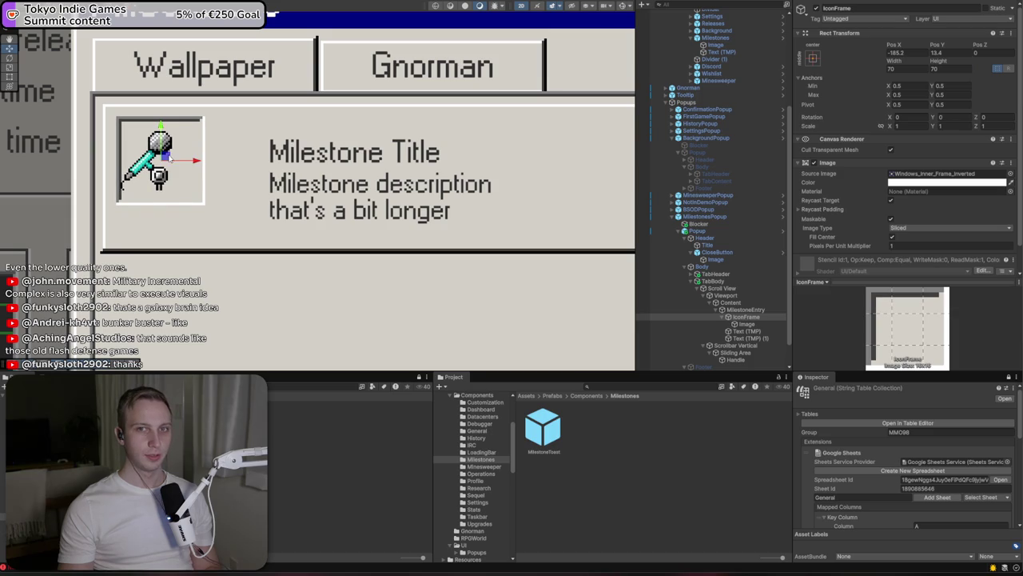
left_click(897, 53)
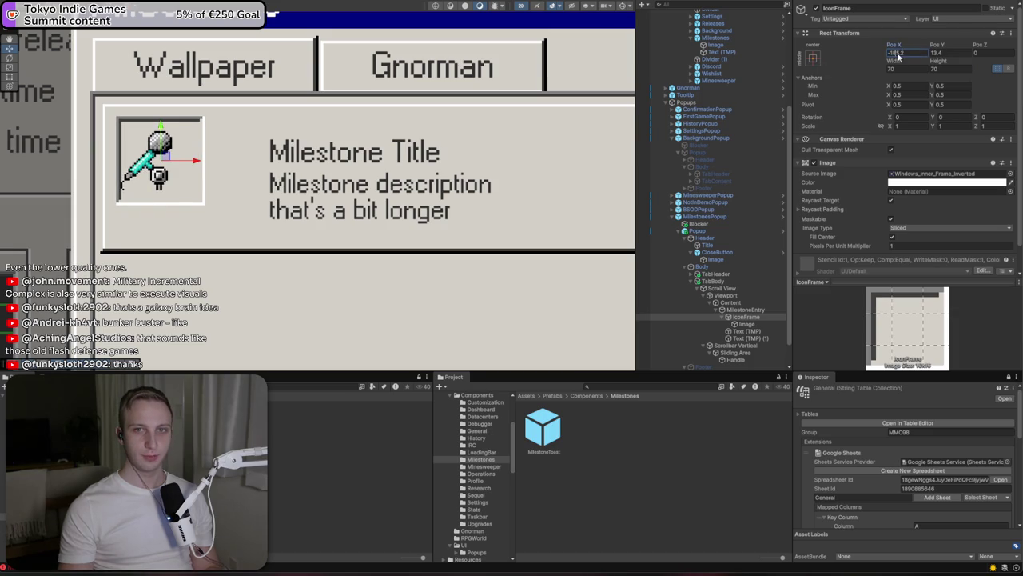
key("BackSpace")
key("BackSpace")
key("Tab")
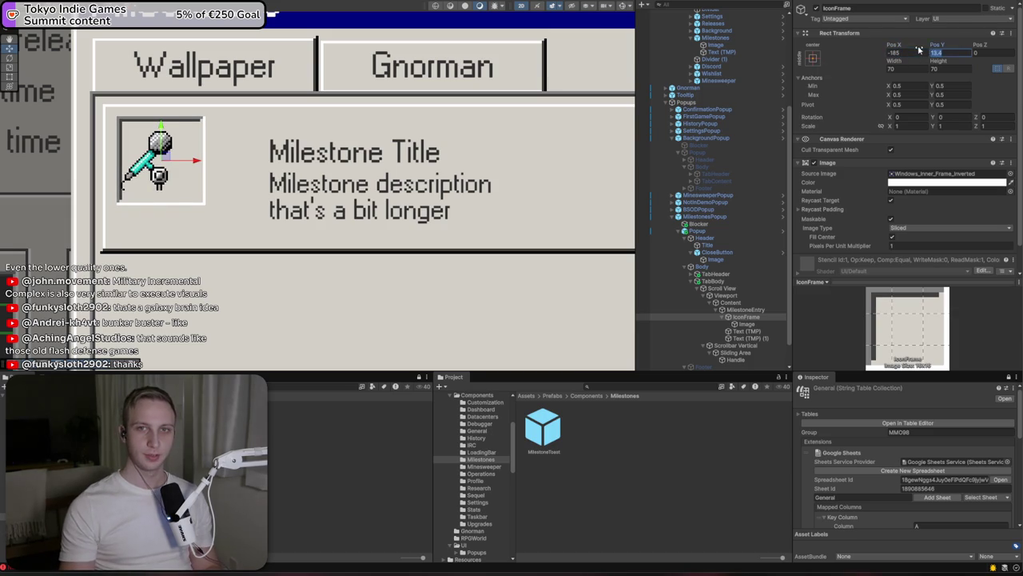
type("13")
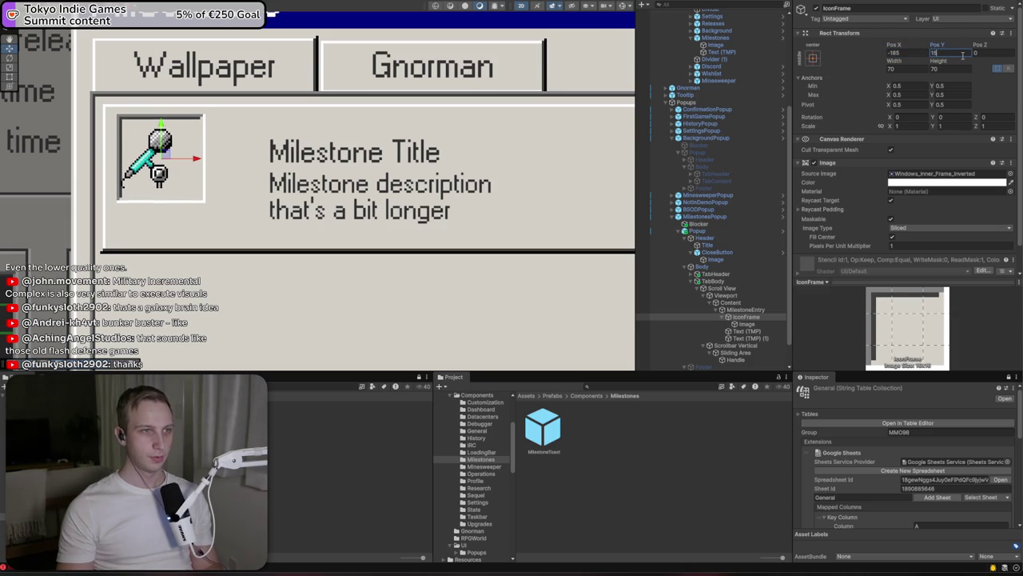
key("BackSpace")
type("7")
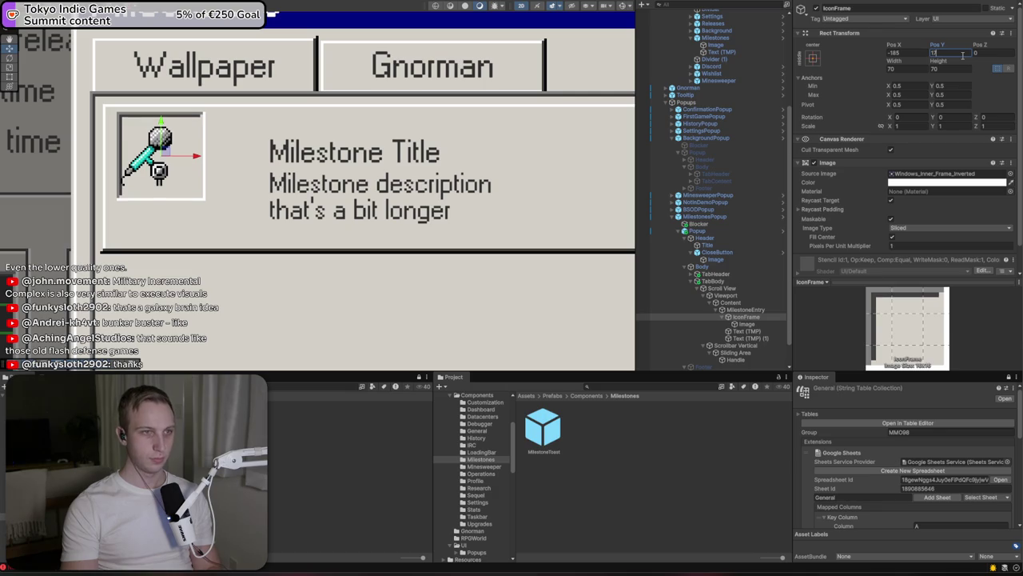
key("BackSpace")
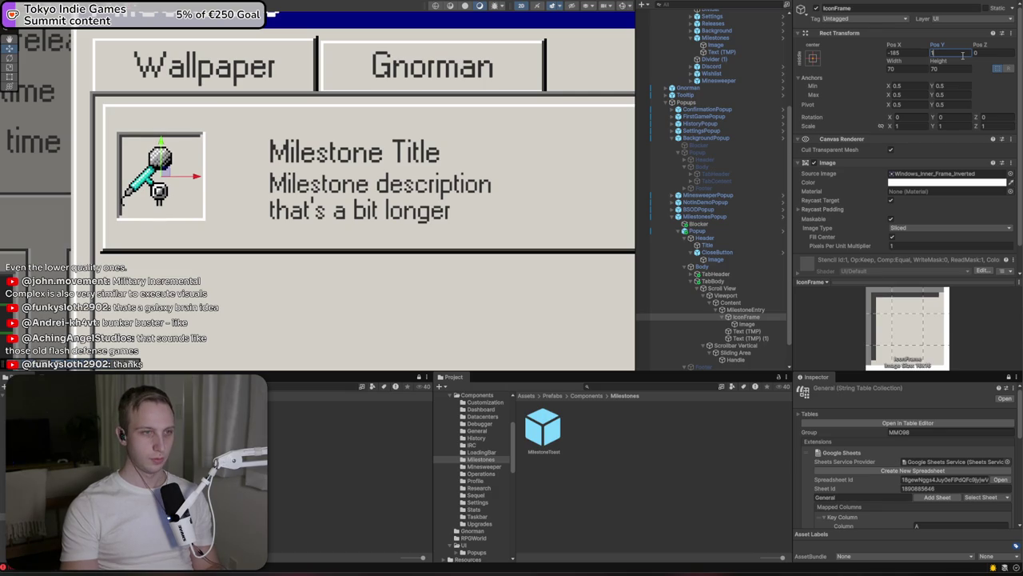
type("2")
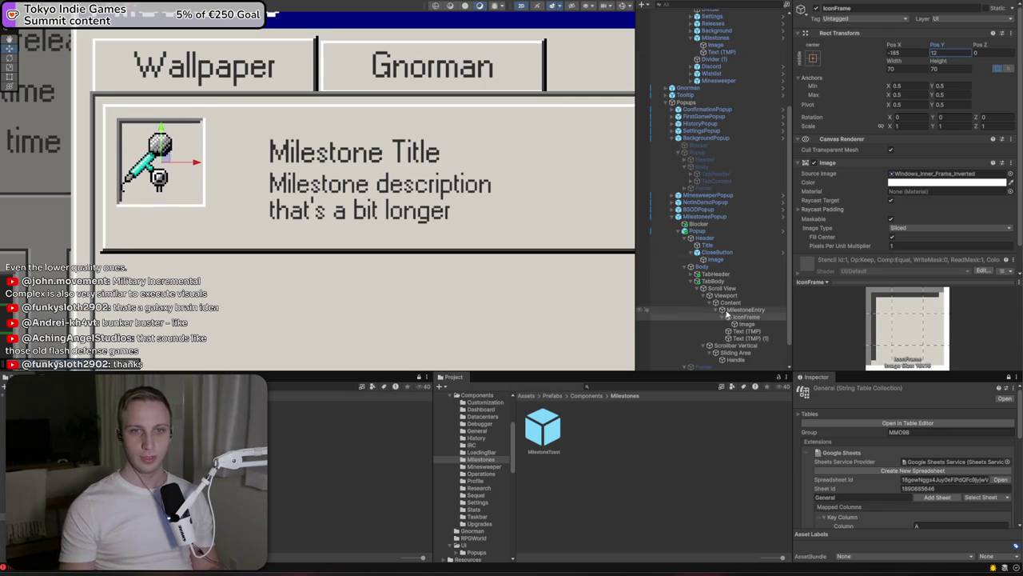
Anchor the microphone icon to the middle-center of IconFrame
left_click(746, 324)
left_click(814, 57)
left_click(863, 149)
left_click(865, 152, "alt")
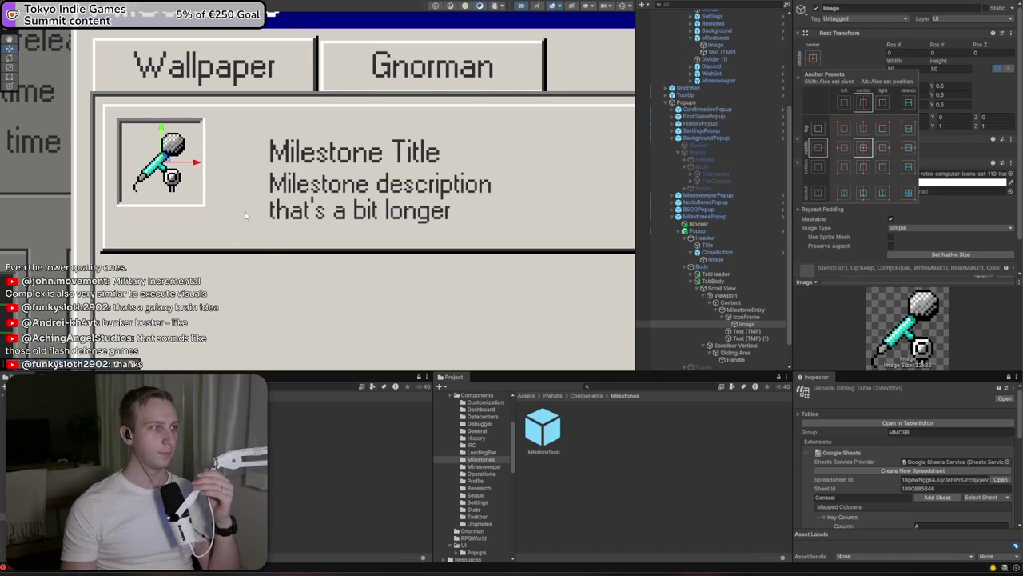
Move the Milestone Title beside the icon and align the description directly under it
scroll(331, 267, "down", 1)
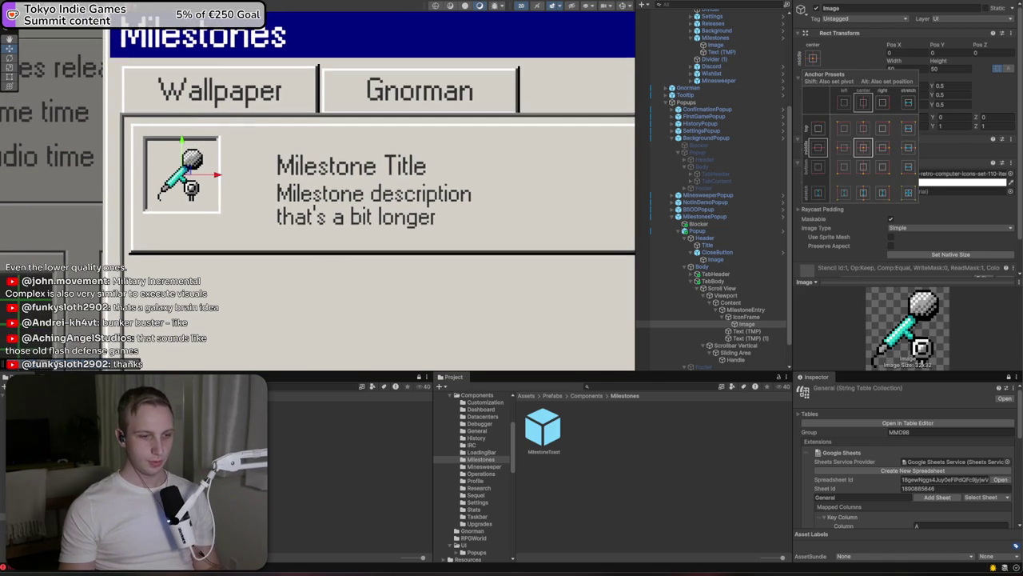
left_click(404, 165)
left_click(403, 166)
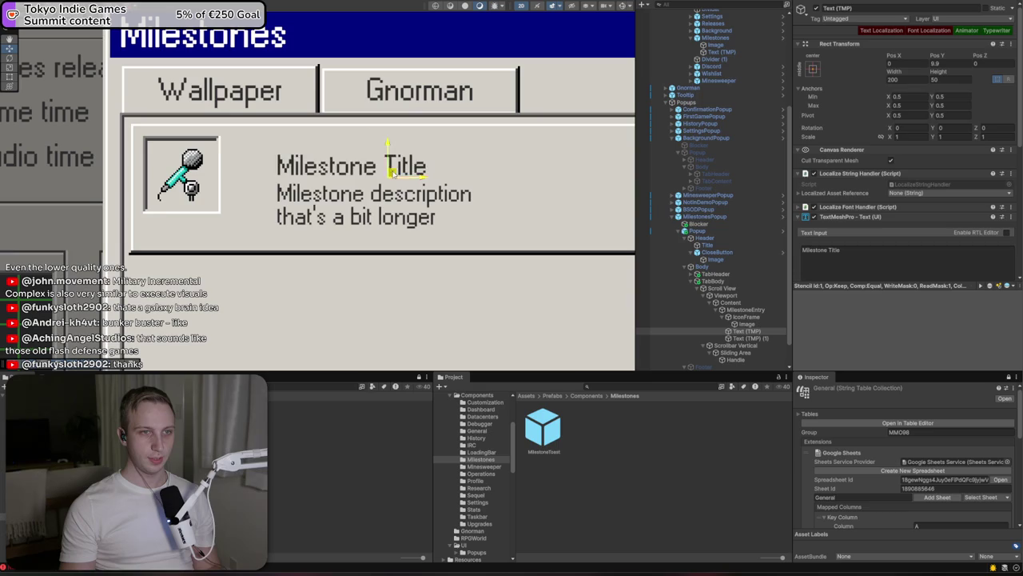
left_click_drag(393, 171, 352, 154)
left_click(390, 201)
mouse_move(392, 202)
left_mouse_down()
mouse_move(342, 178)
mouse_move(355, 178)
left_mouse_up()
Search Project for 'progress', inspect the SequelProgressEntry and OperationProgress prefabs, then clear the search
scroll(355, 178, "down", 1)
scroll(341, 200, "down", 1)
scroll(334, 225, "up", 2)
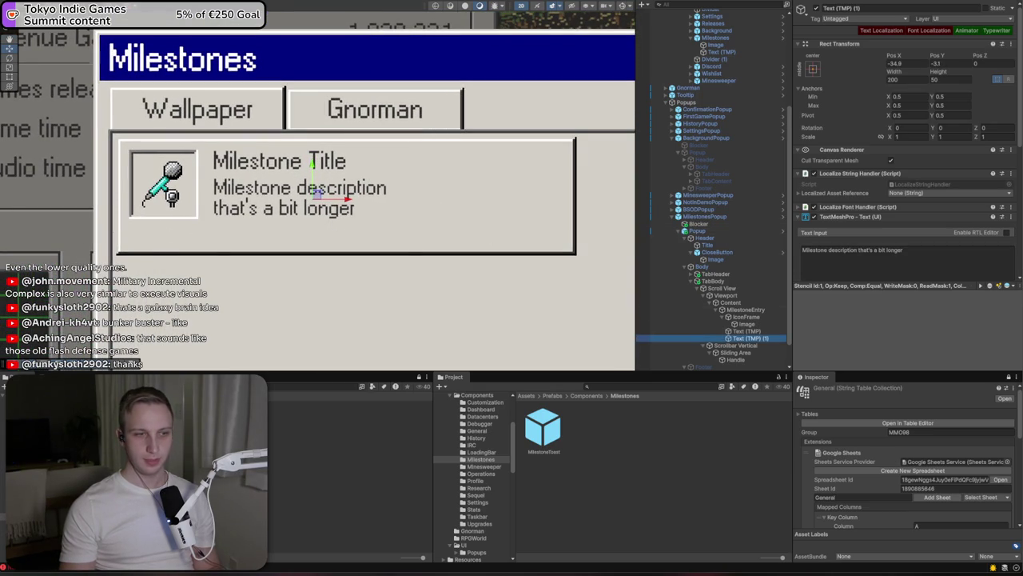
type("progress")
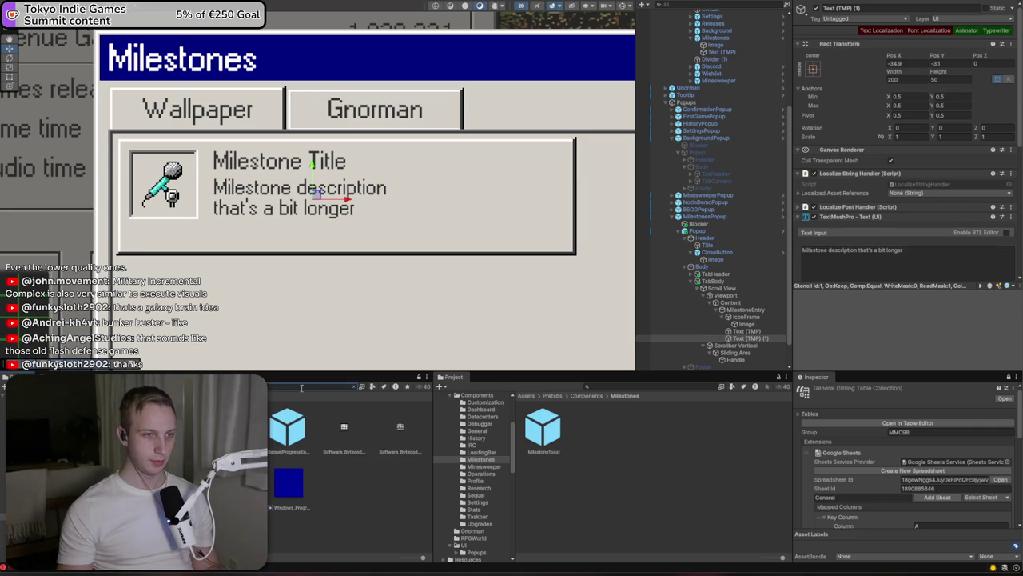
left_click(281, 434)
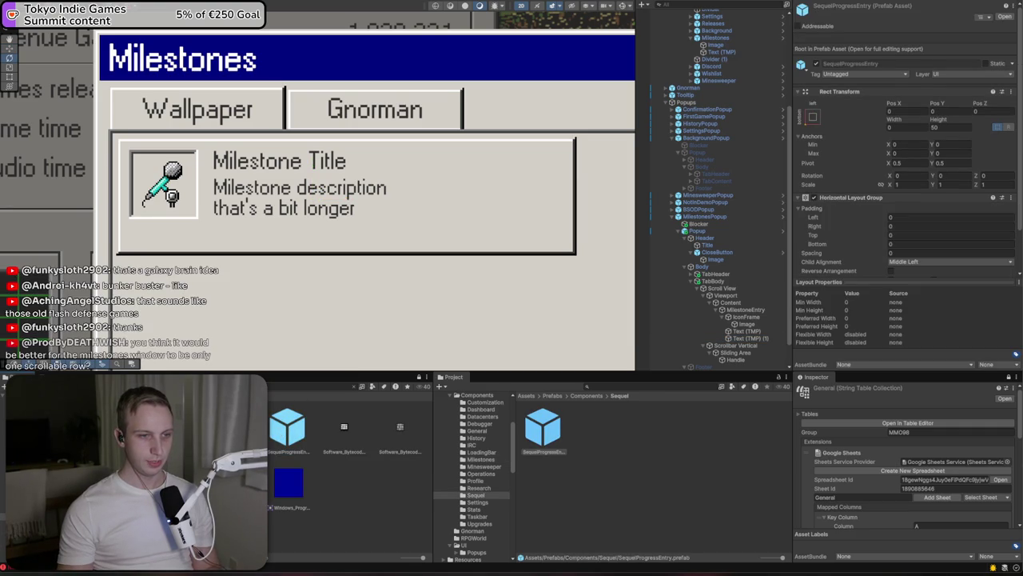
left_click(592, 432)
scroll(725, 330, "down", 2)
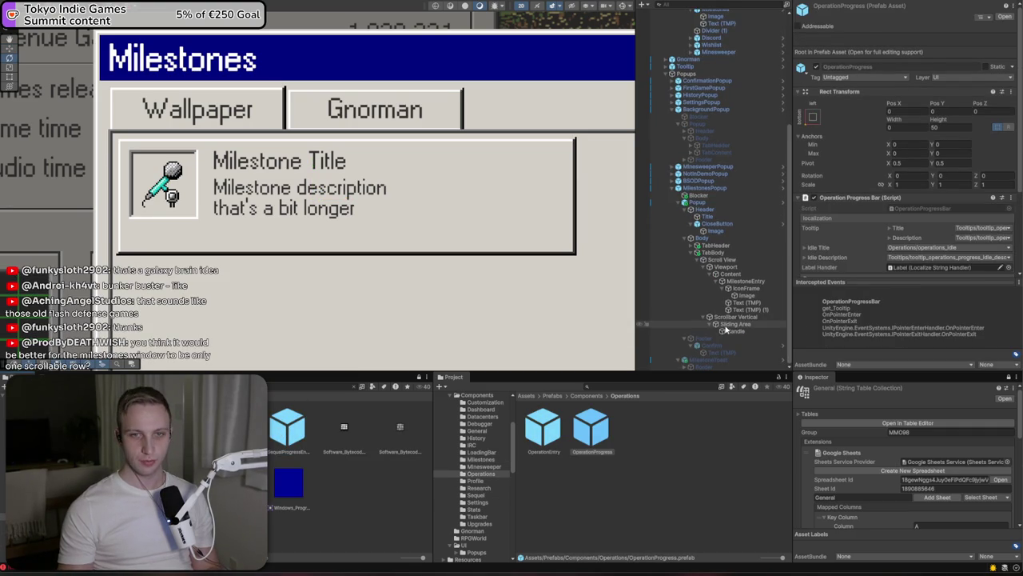
left_click(350, 388)
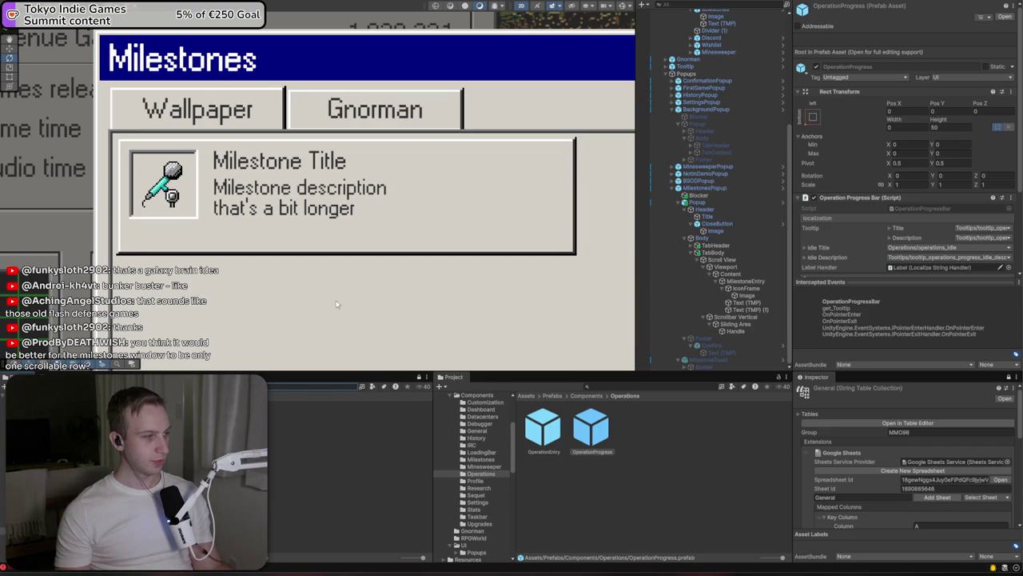
scroll(337, 304, "down", 5)
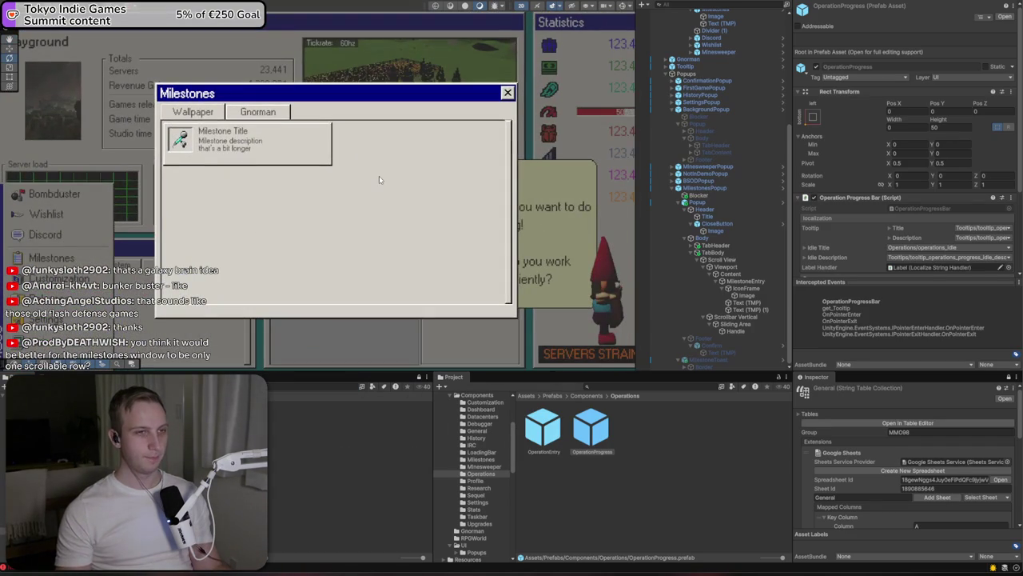
Duplicate MilestoneEntry to test the grid layout, then delete copies 1 through 7
left_click(738, 282)
key("ctrl+d")
key("ctrl+d")
key("ctrl+d")
key("ctrl+d")
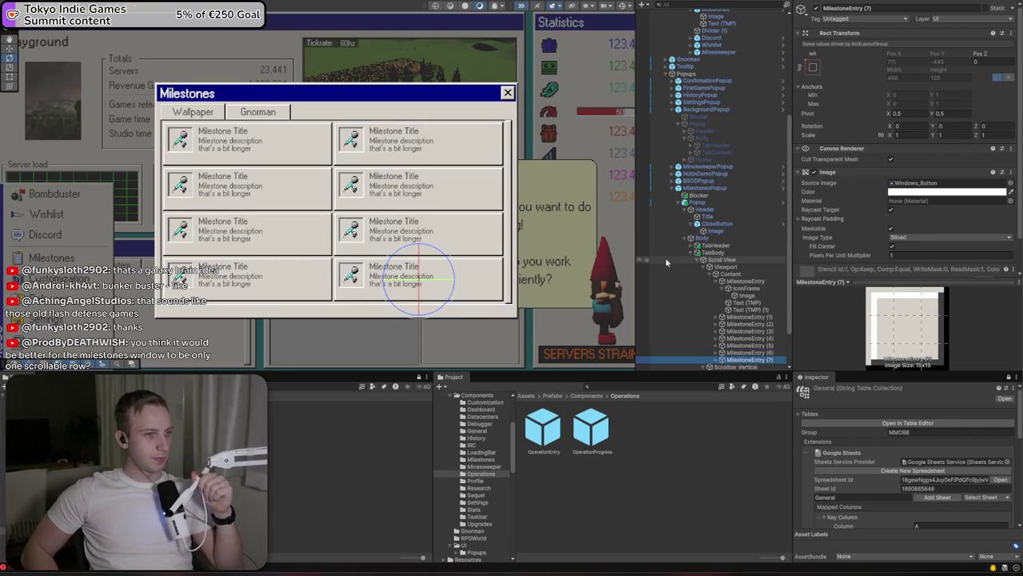
left_click(746, 318, "shift")
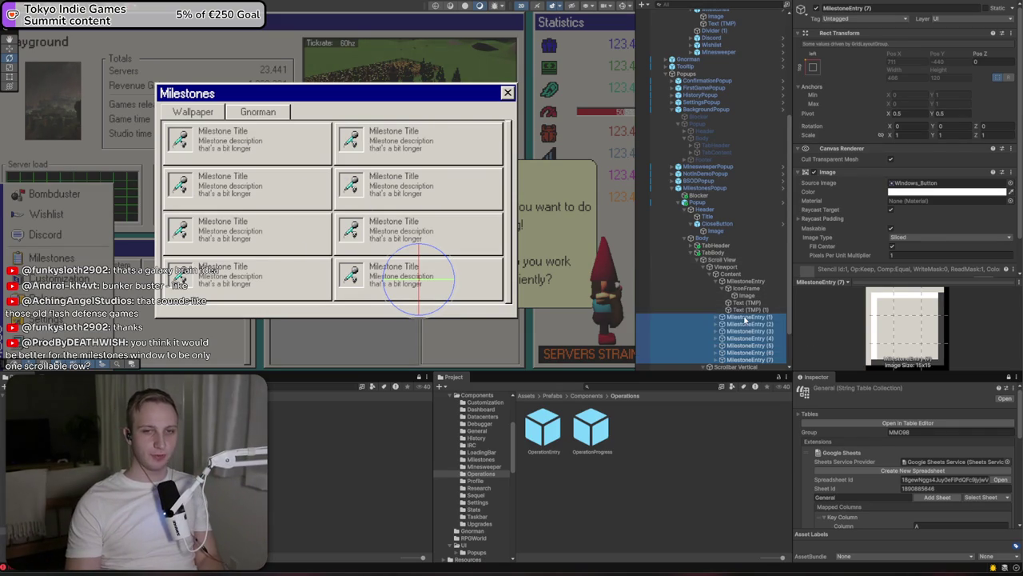
key("Delete")
left_click(743, 282)
scroll(263, 150, "up", 5)
scroll(264, 152, "down", 3)
scroll(278, 171, "up", 5)
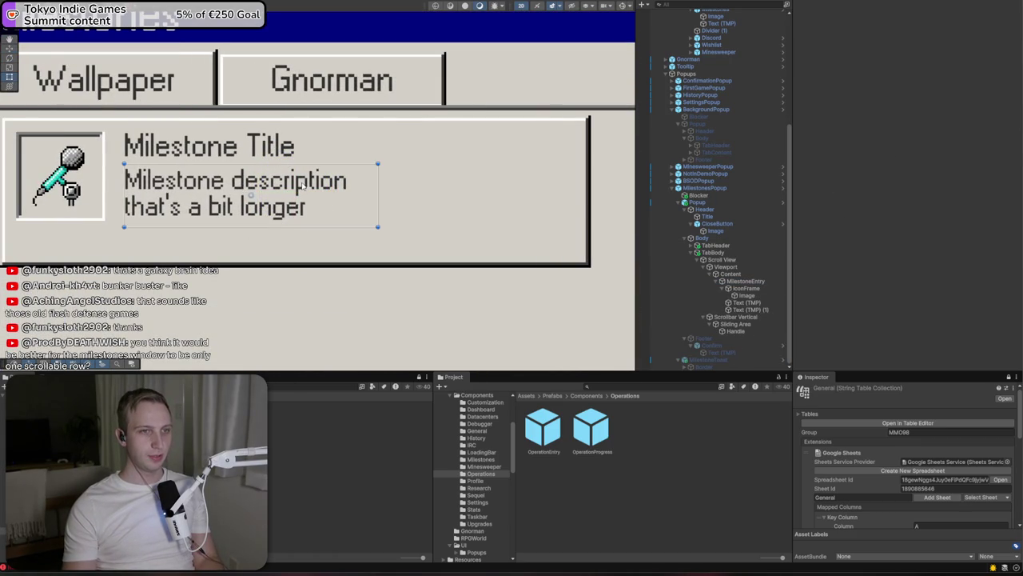
Widen the description to one line and make the title box wider and shorter
left_click(272, 189)
left_click_drag(376, 192, 573, 205)
left_click(326, 149)
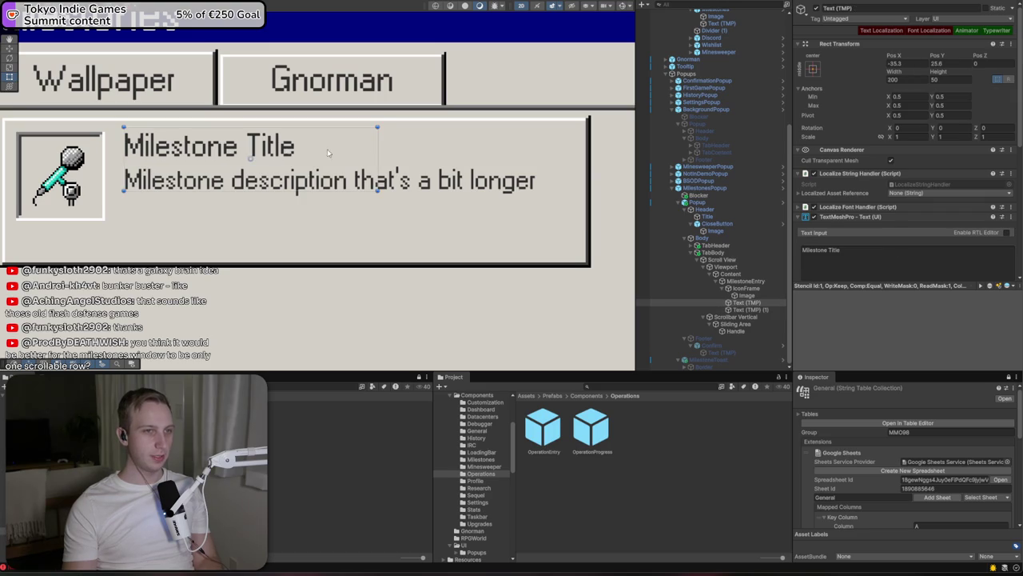
mouse_move(377, 189)
left_mouse_down()
mouse_move(420, 176)
mouse_move(559, 168)
mouse_move(573, 154)
mouse_move(566, 149)
mouse_move(583, 148)
left_mouse_up()
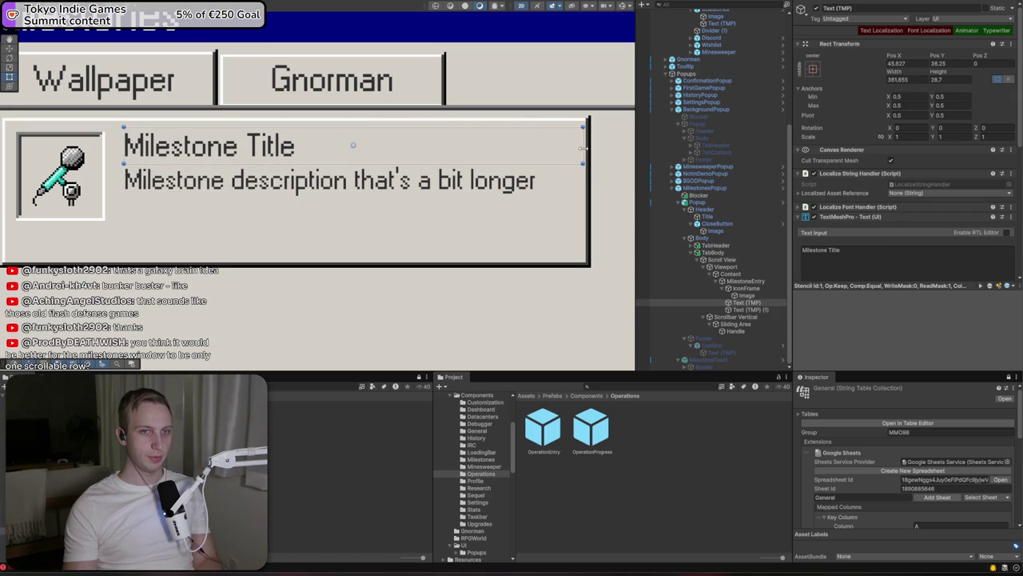
left_click(507, 185)
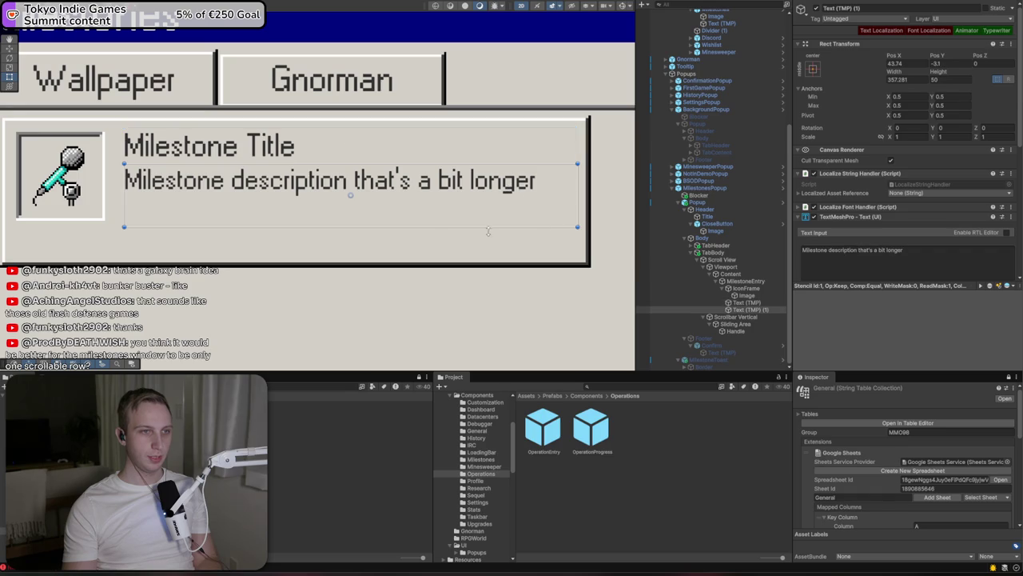
left_click_drag(288, 228, 290, 223)
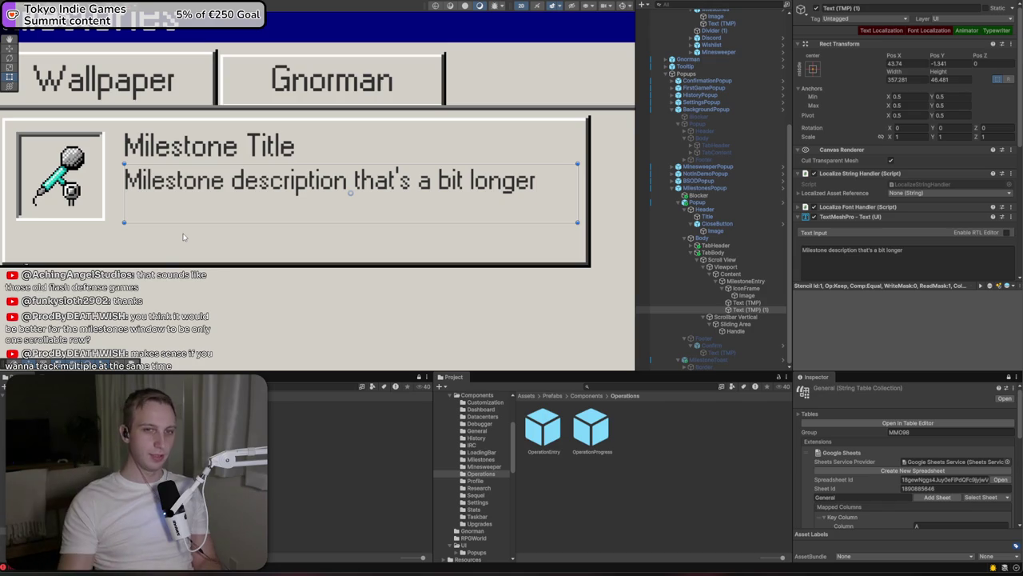
Add a UI Slider inside MilestoneEntry as a trial, then undo it
right_click(739, 289)
mouse_move(780, 444)
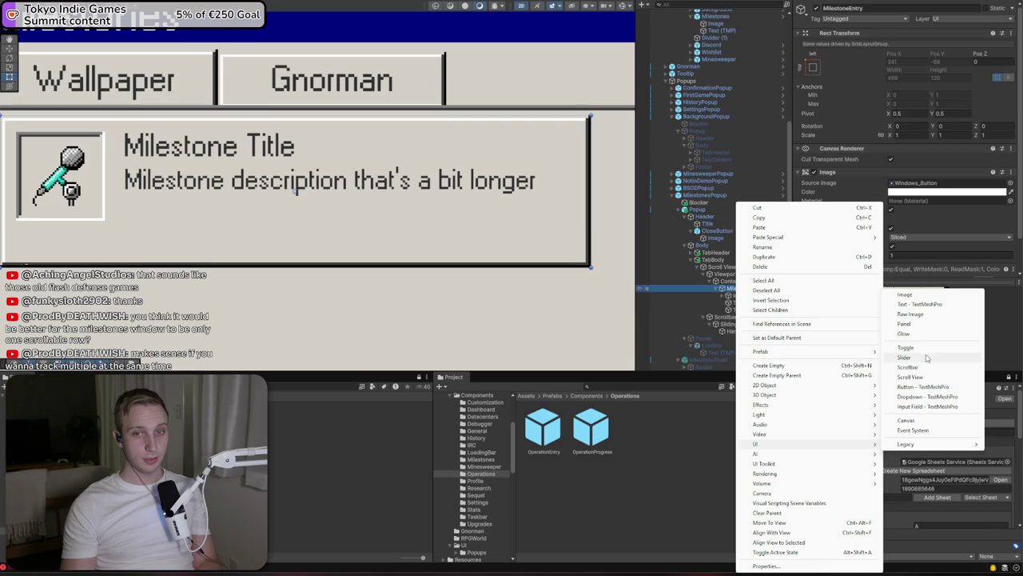
left_click(927, 357)
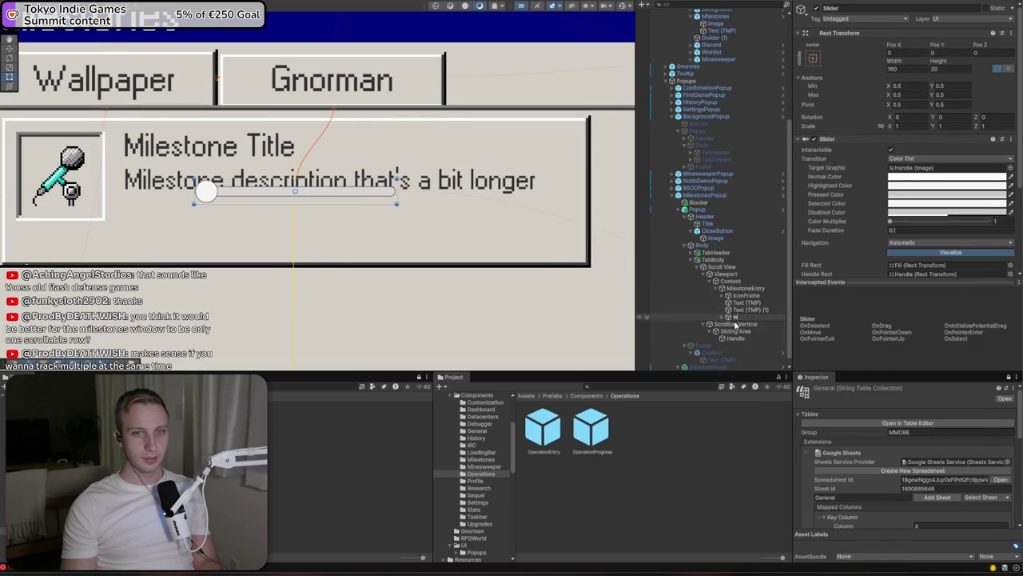
key("ctrl+z")
Place an OperationProgress prefab instance inside MilestoneEntry as its progress bar
left_click(229, 235)
key("ctrl+z")
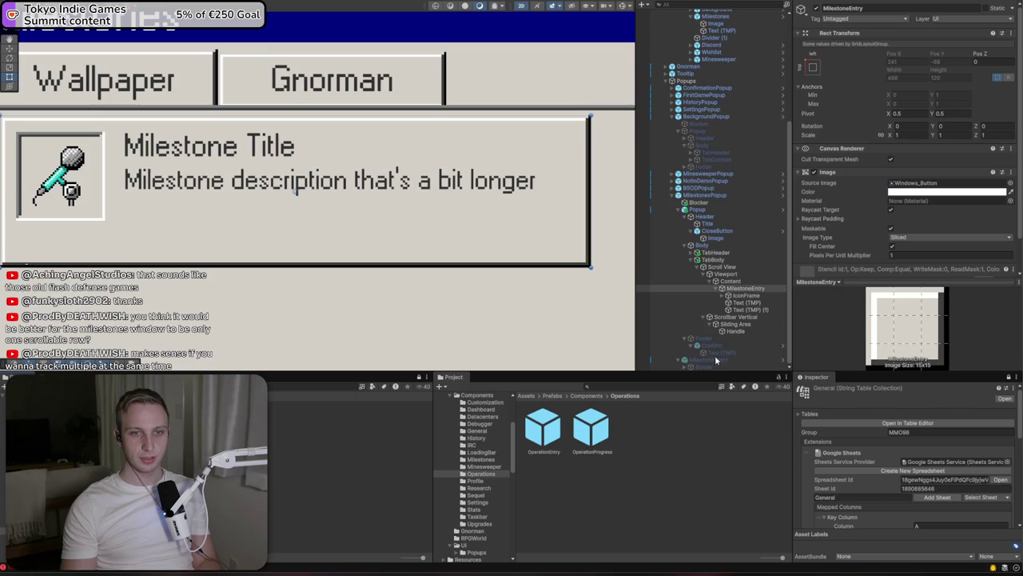
left_click(363, 255)
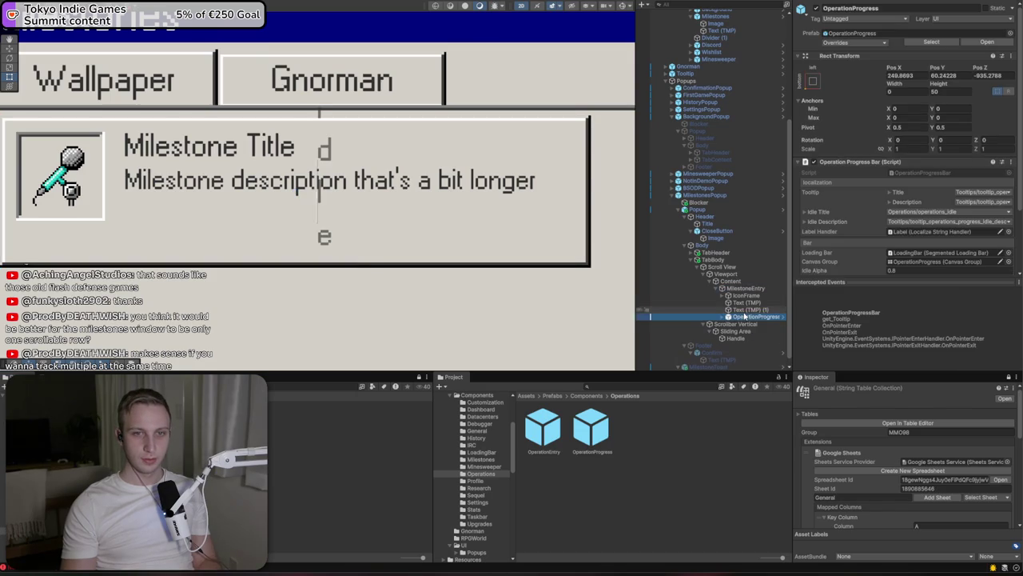
scroll(364, 256, "down", 3)
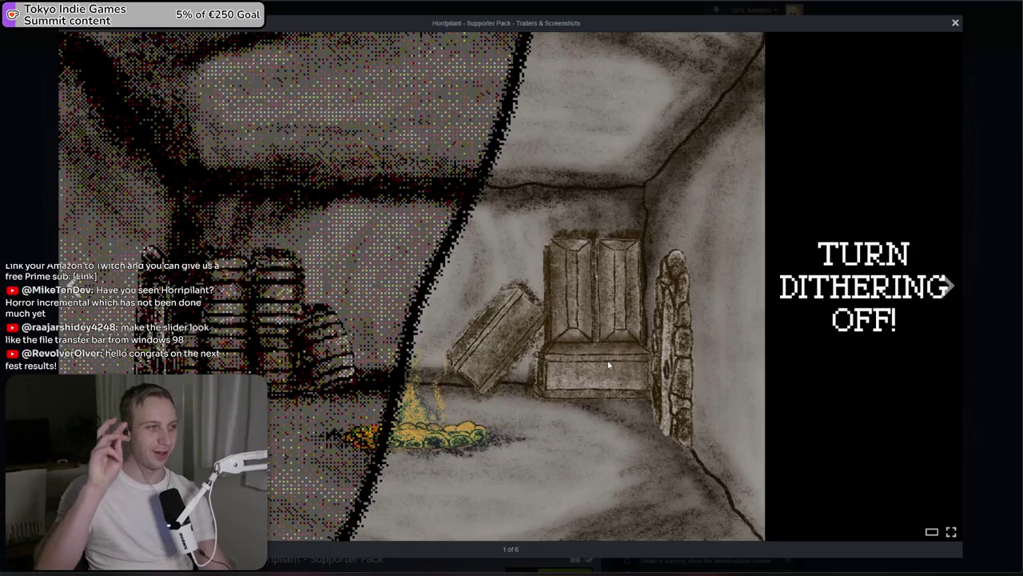
Step through three Horripilant - Supporter Pack screenshots and close the viewer
key("Right")
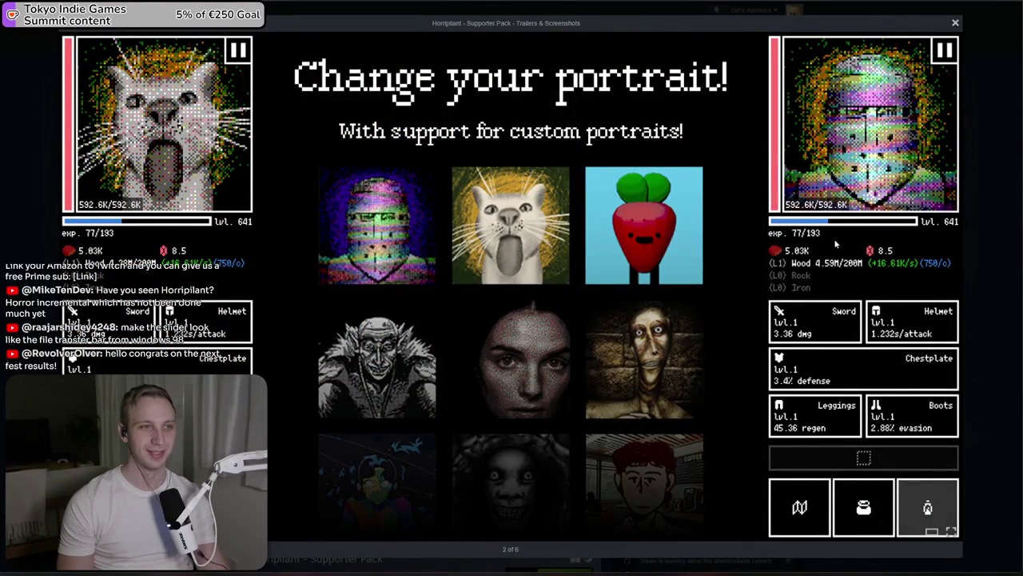
key("Right")
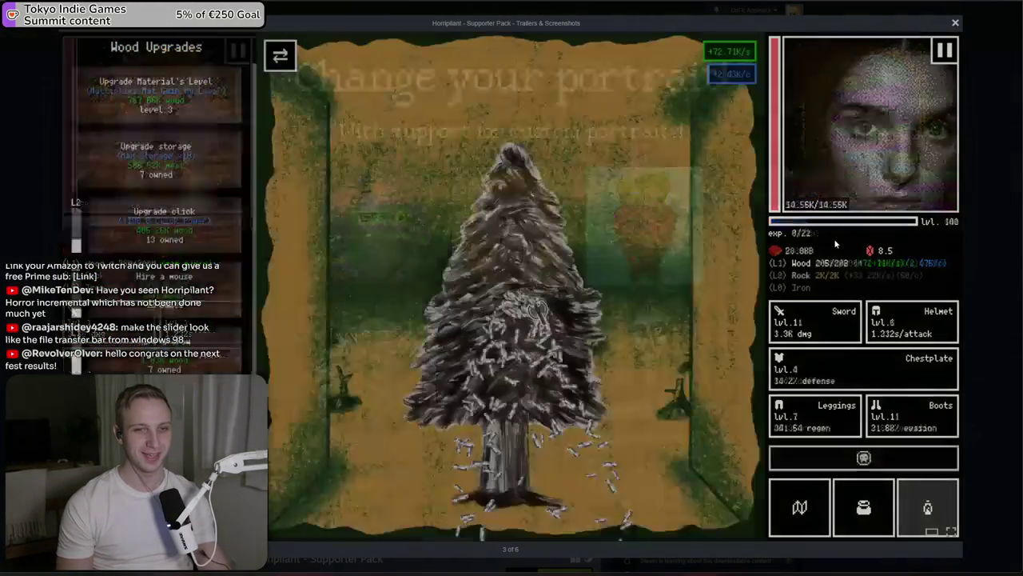
key("Right")
key("Escape")
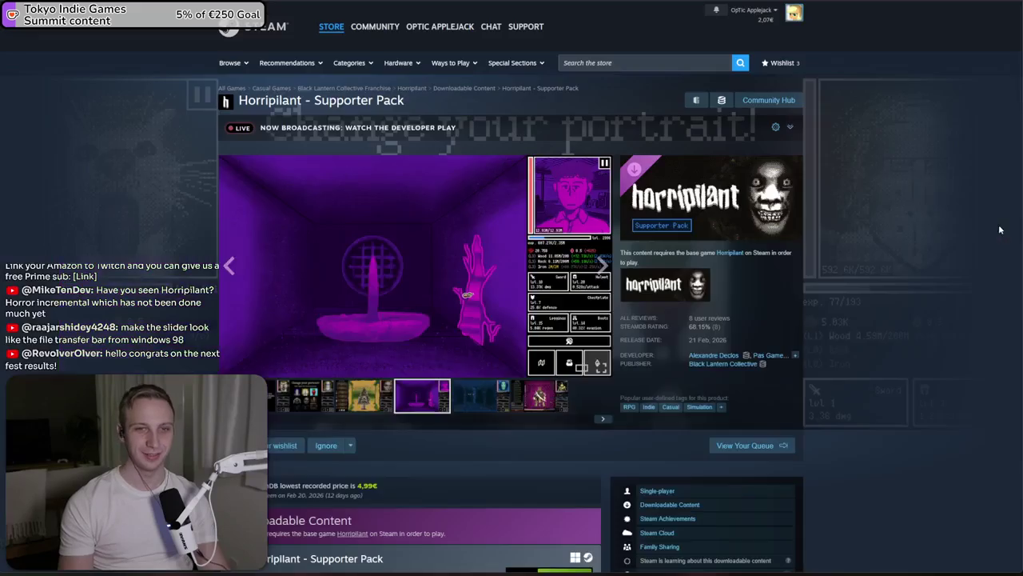
Scroll to the Downloadable Content section, then start a new-tab search for 'file tr windows 98'
scroll(177, 286, "down", 5)
scroll(177, 286, "down", 2)
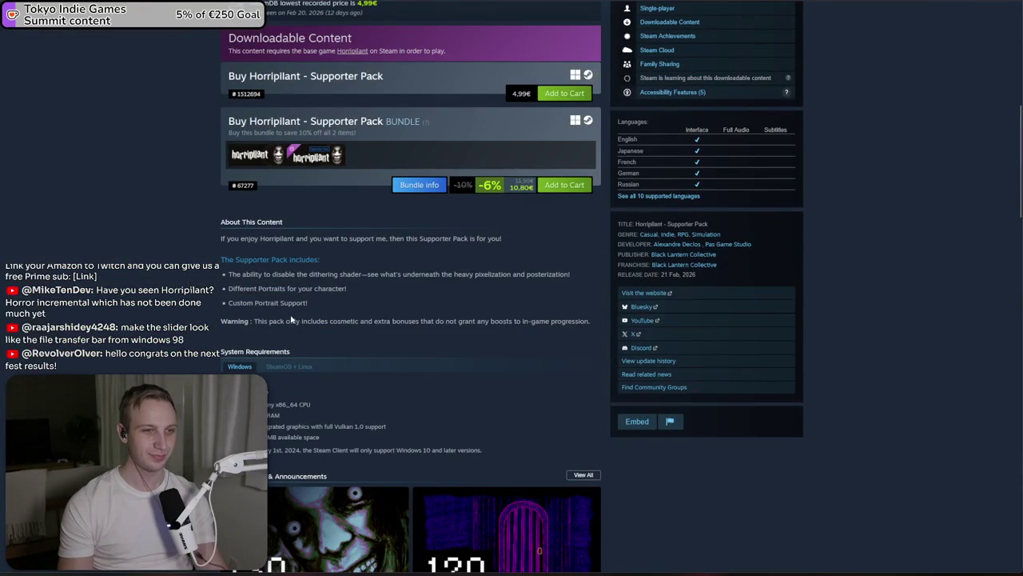
left_click_drag(292, 319, 295, 330)
left_click(296, 333)
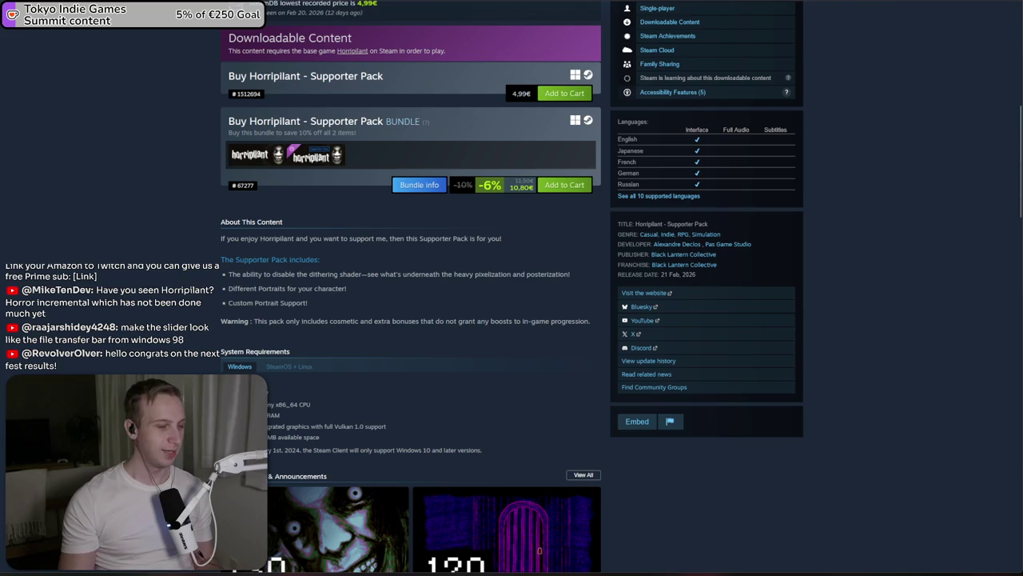
key("ctrl+t")
type("file tr")
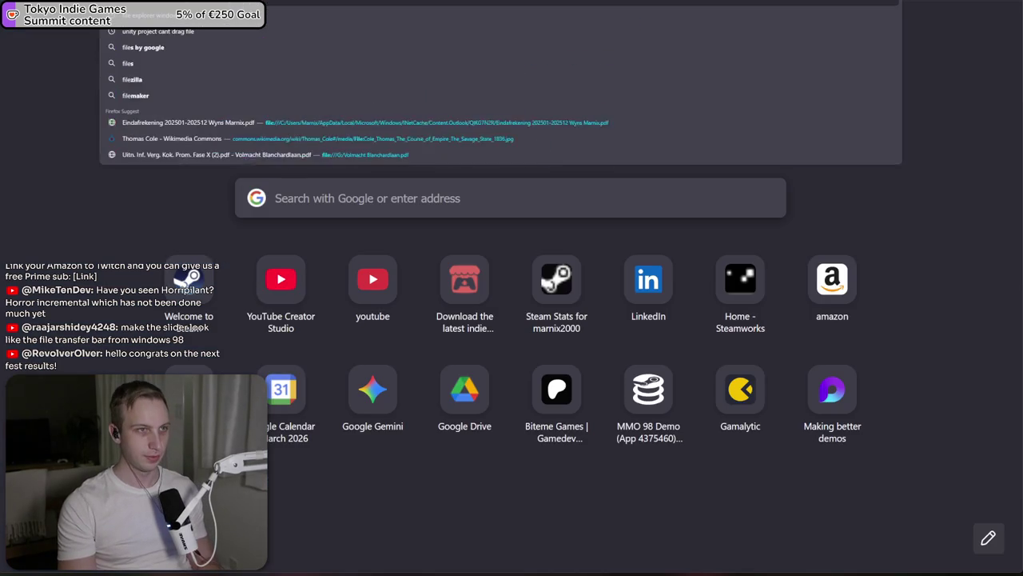
type(" windows 98")
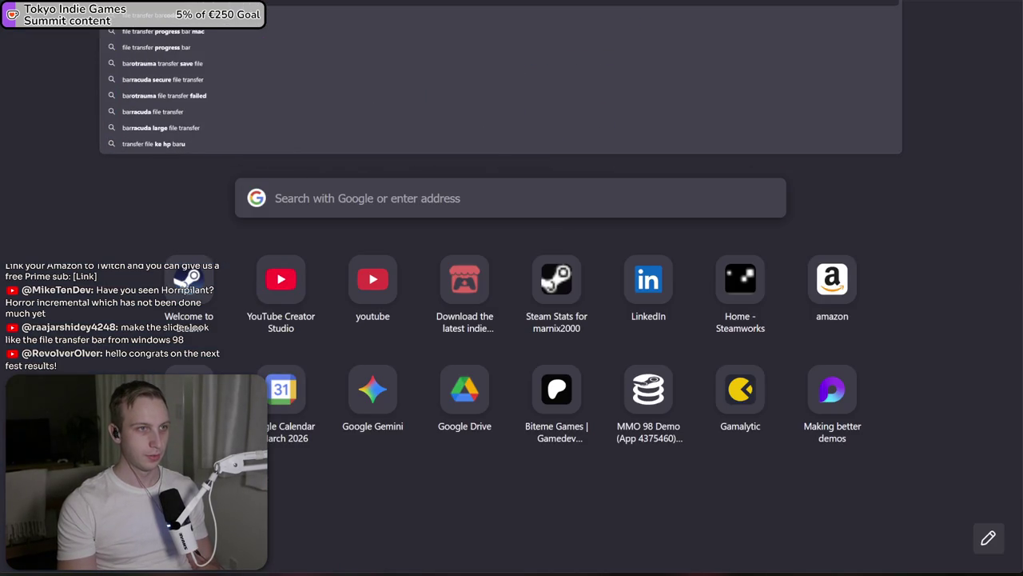
Preview Windows 98 file transfer bar images, like the MacKiDo Copying dialog, then return to Unity
key("Return")
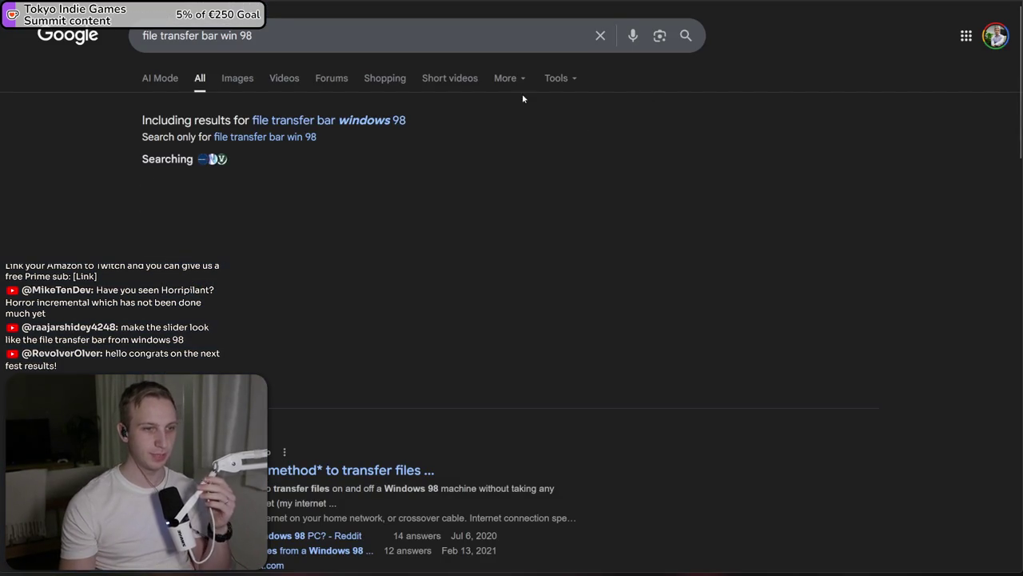
left_click(249, 78)
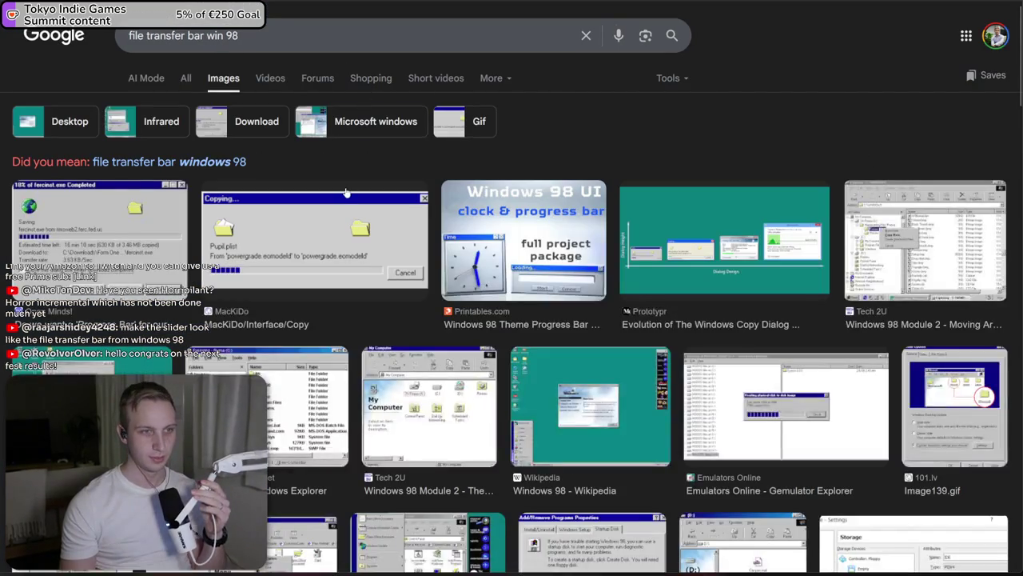
left_click(347, 193)
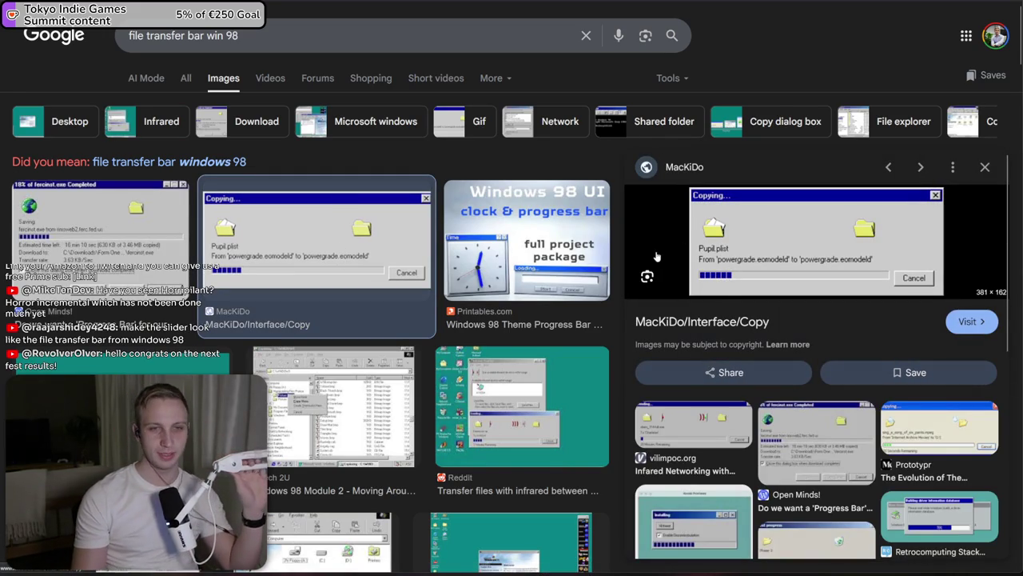
left_click(156, 226)
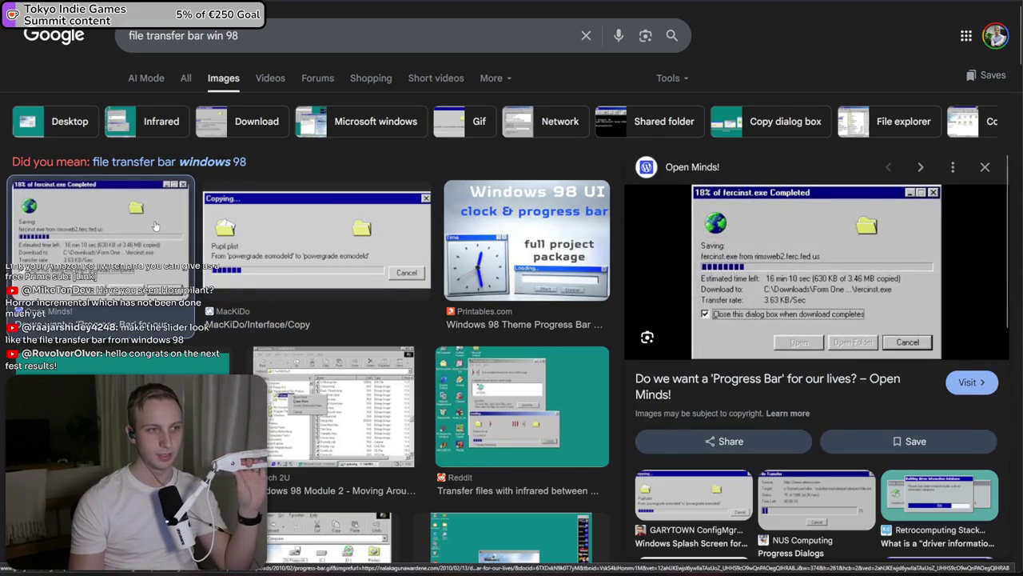
left_click(317, 246)
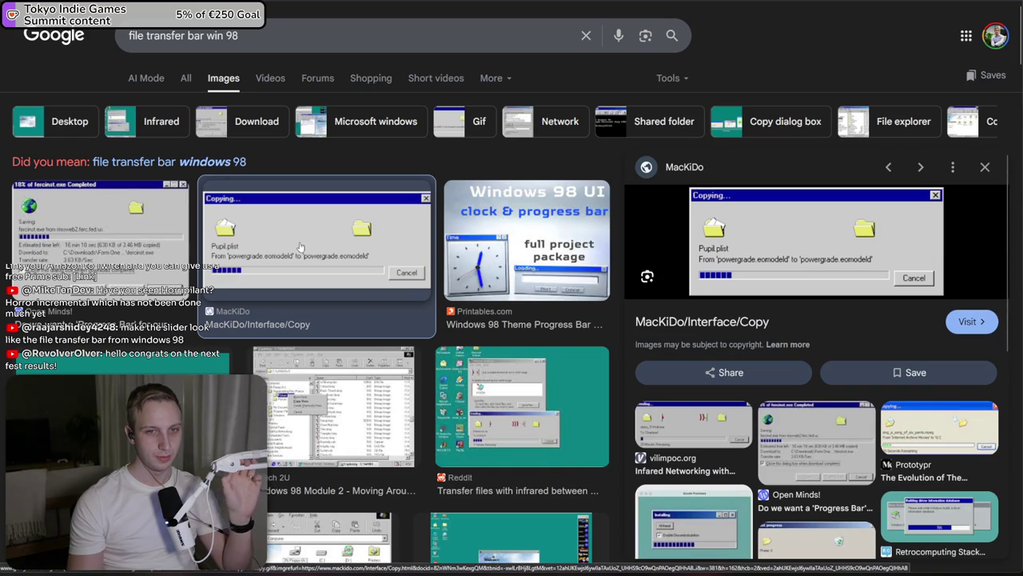
right_click(303, 169)
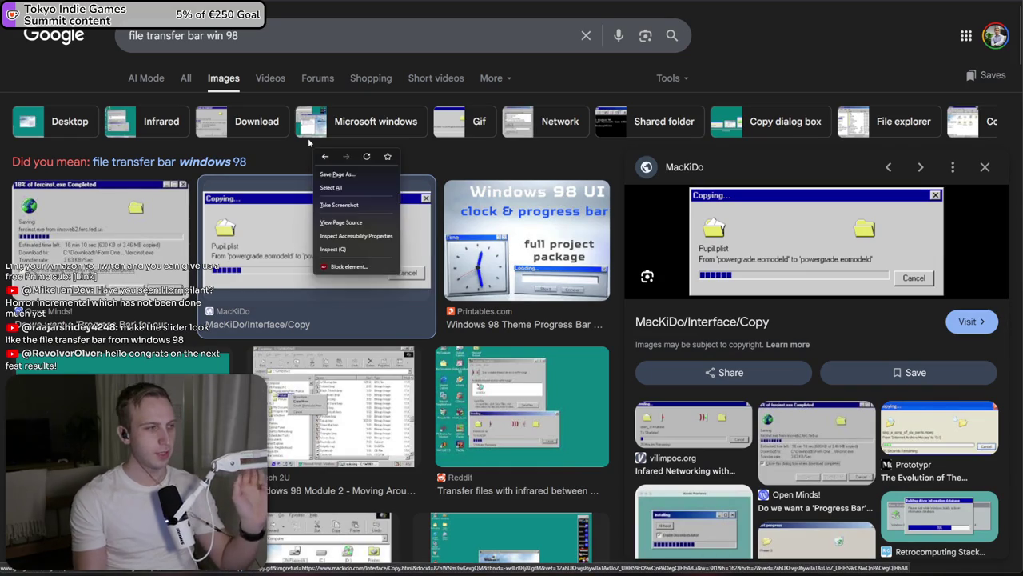
key("alt+Tab")
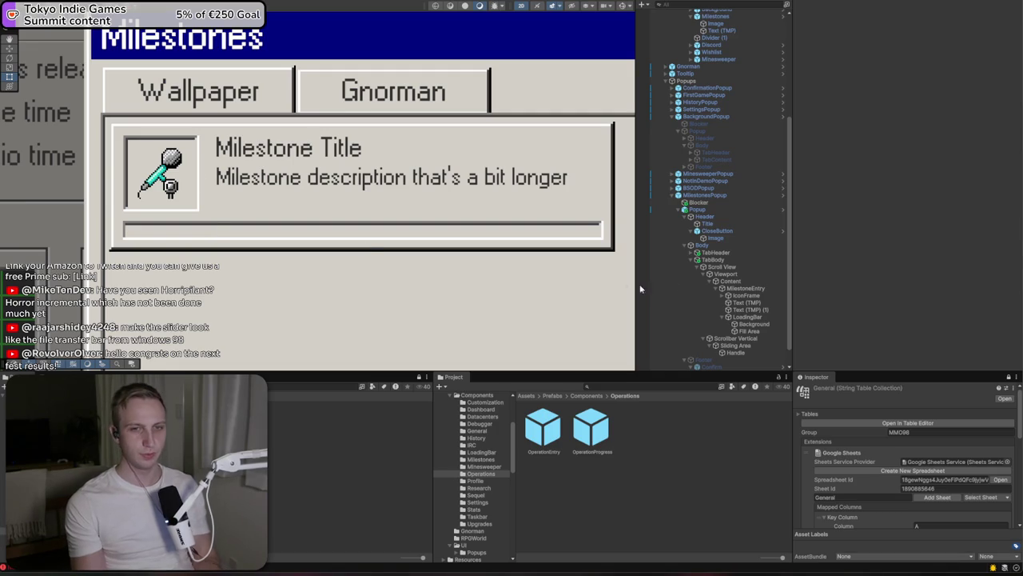
Set the LoadingBar's Segmented Loading Bar Segment Count to 20
left_click(743, 317)
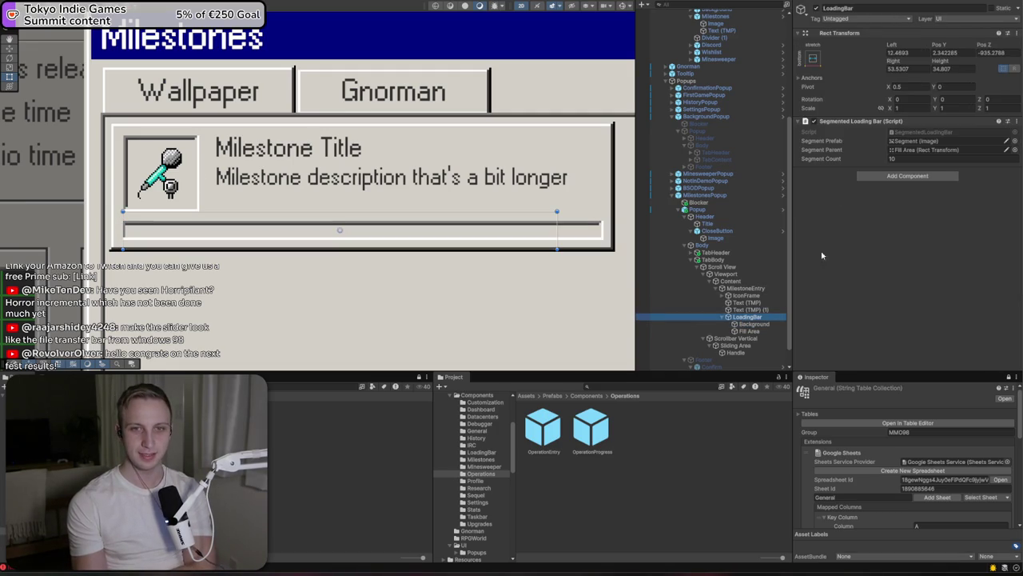
left_click(750, 323)
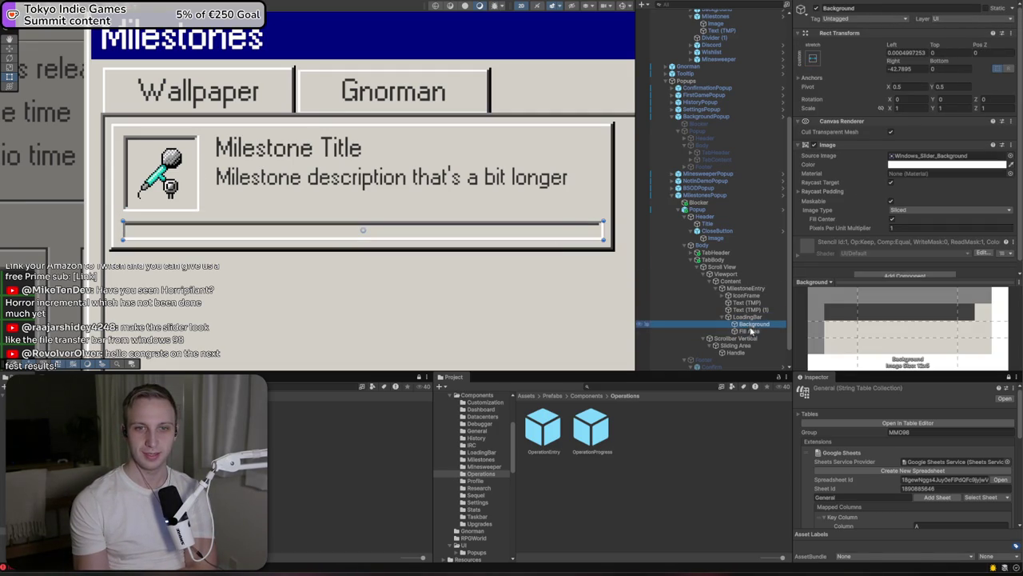
left_click(749, 331)
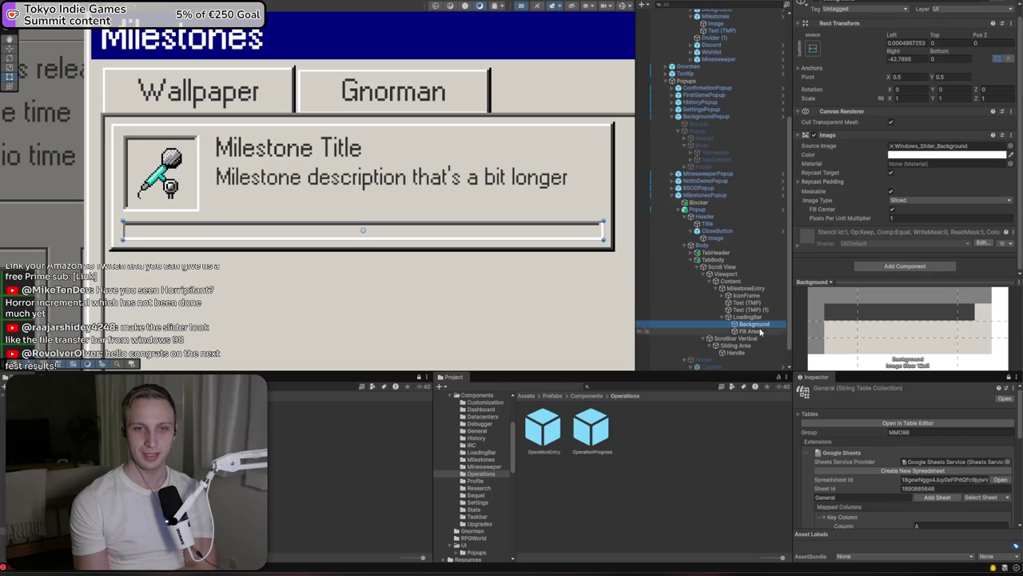
left_click(748, 316)
left_click(902, 159)
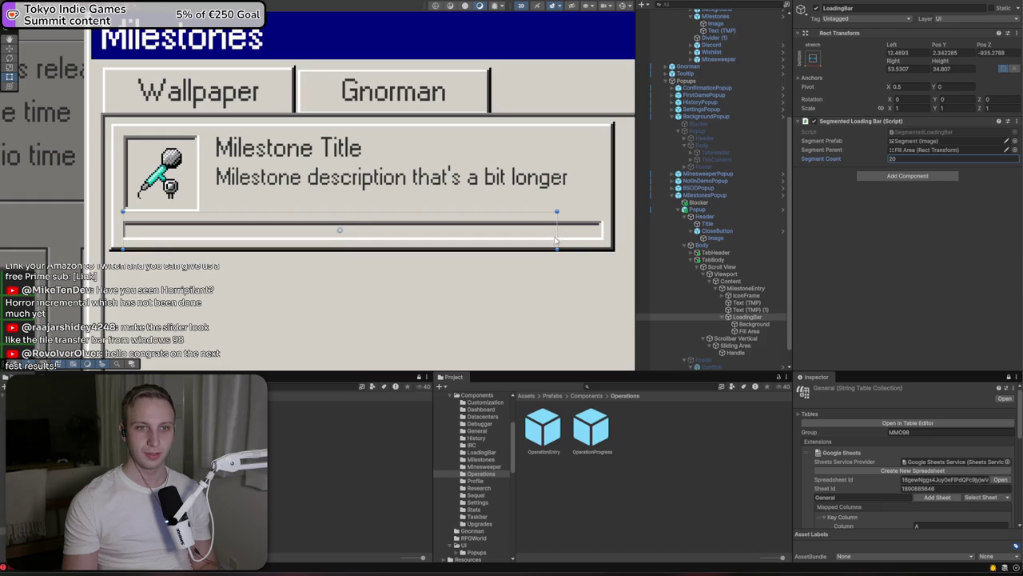
Set the Background's Rect Transform Left and Right offsets to 0
left_click(750, 330)
left_click(751, 324)
left_click(899, 69)
type("0")
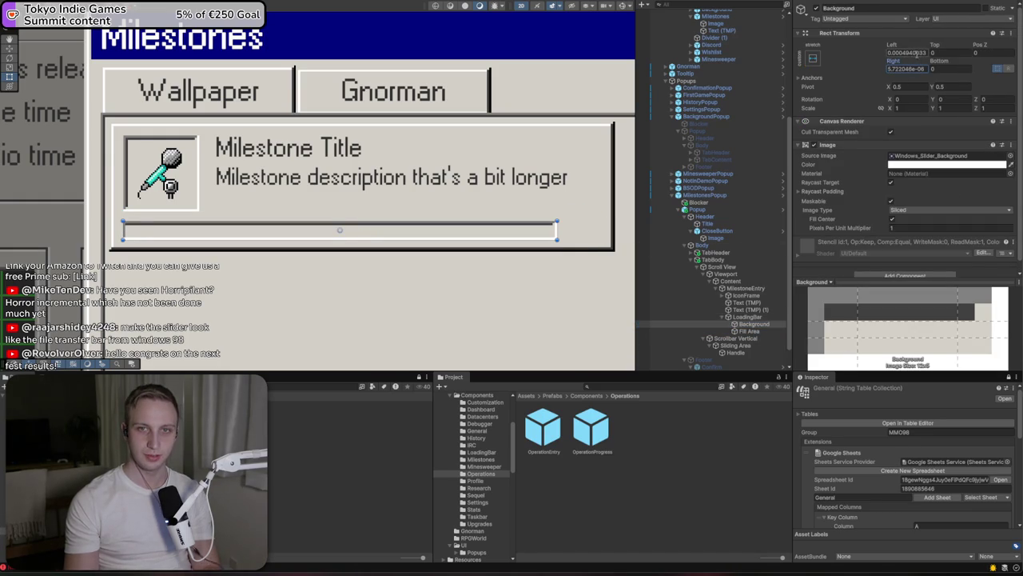
left_click(911, 53)
type("0")
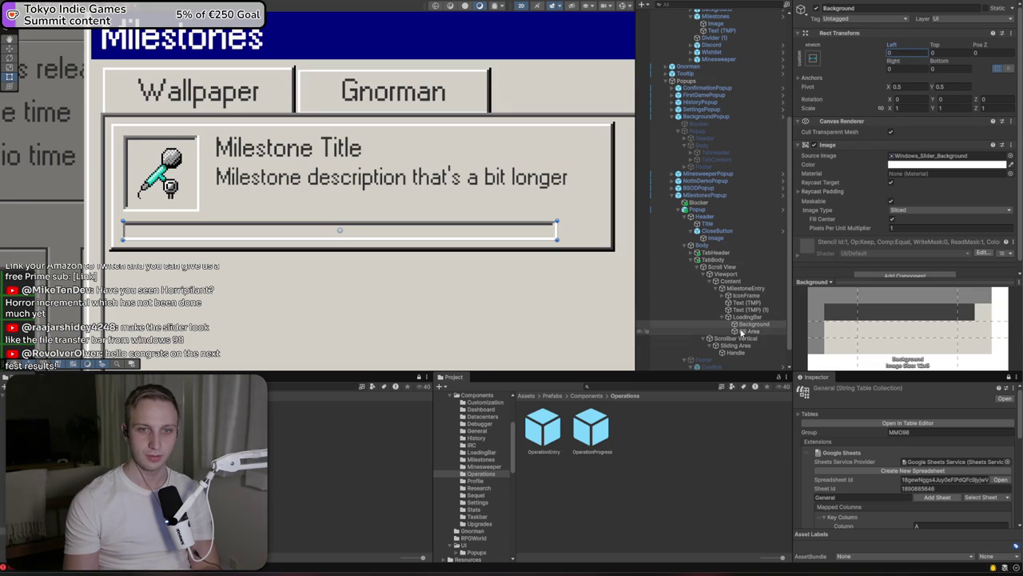
Pull the Fill Area's right edge slightly inward, then frame the LoadingBar
left_click(735, 331)
scroll(558, 216, "up", 2)
left_click_drag(602, 245, 596, 241)
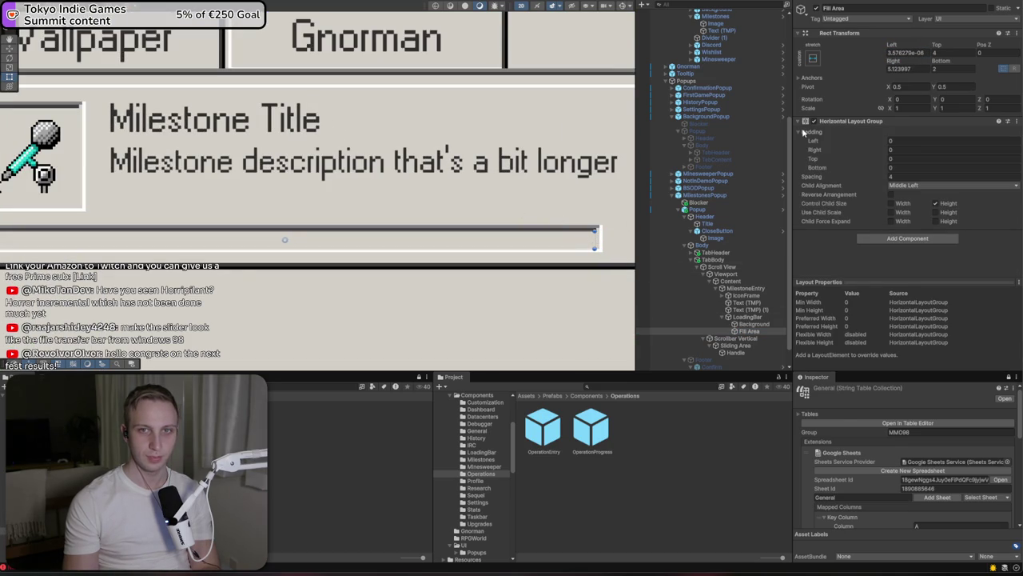
double_click(743, 317)
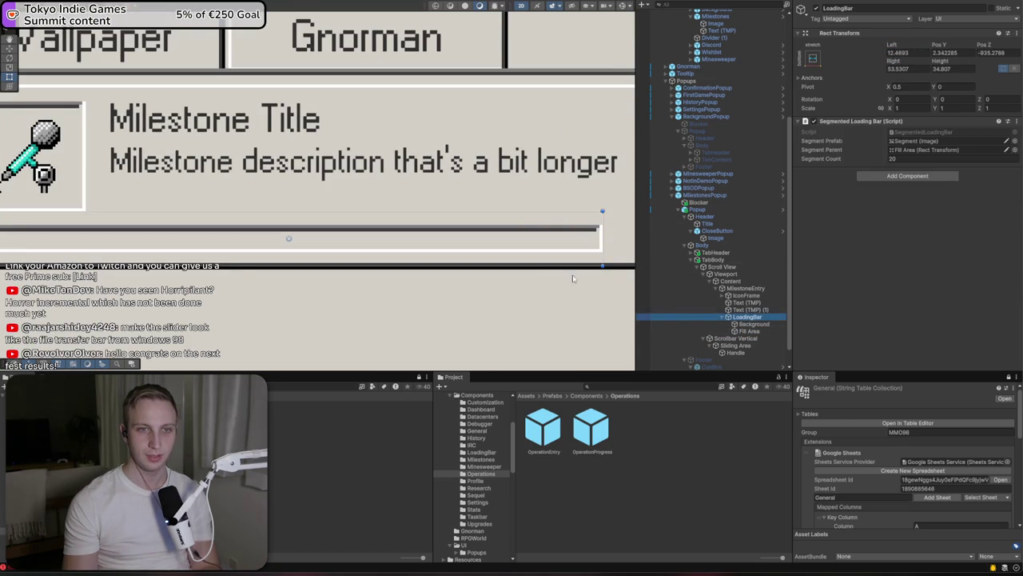
left_click_drag(529, 262, 573, 270)
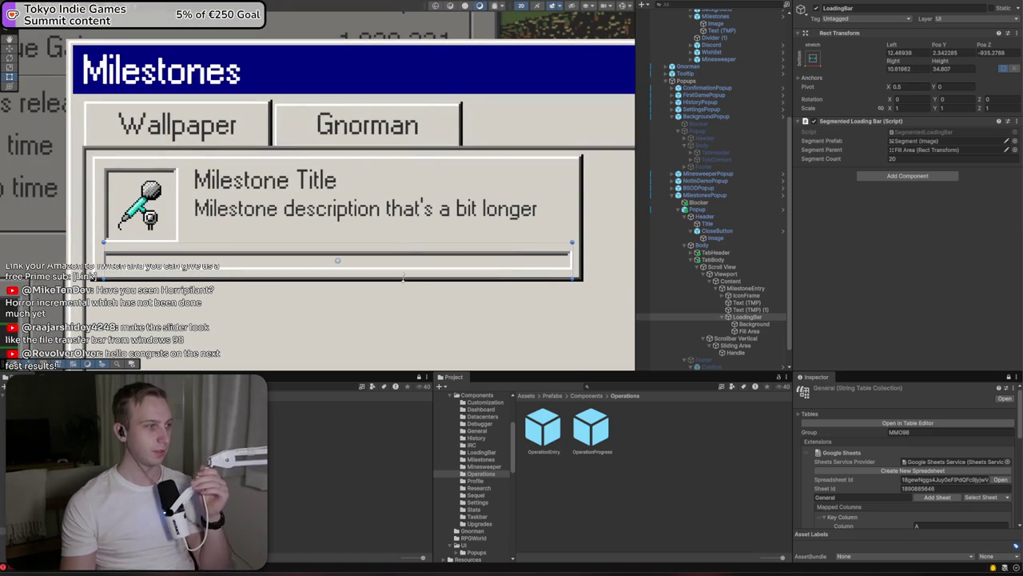
left_click(450, 189)
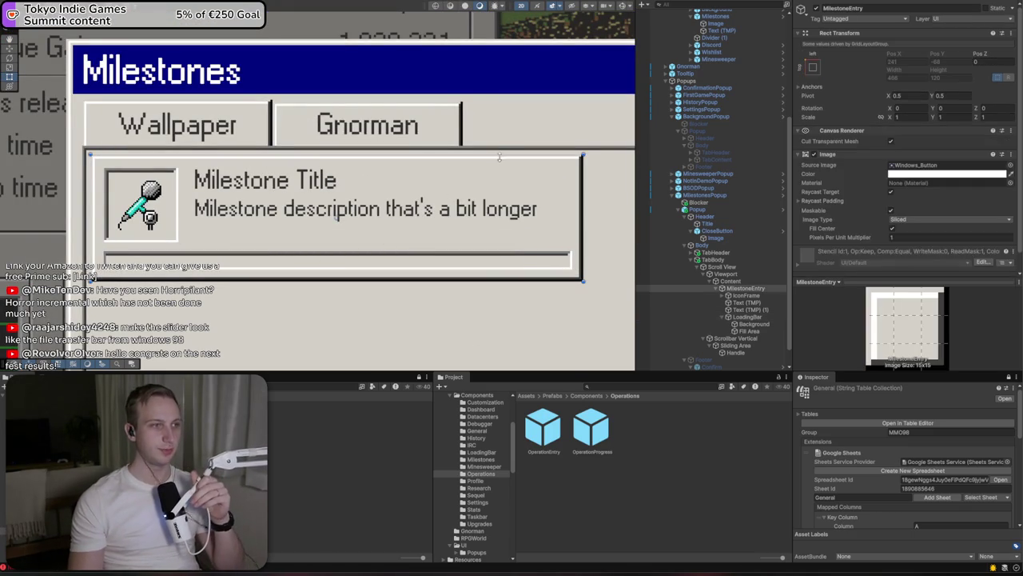
left_click(732, 332)
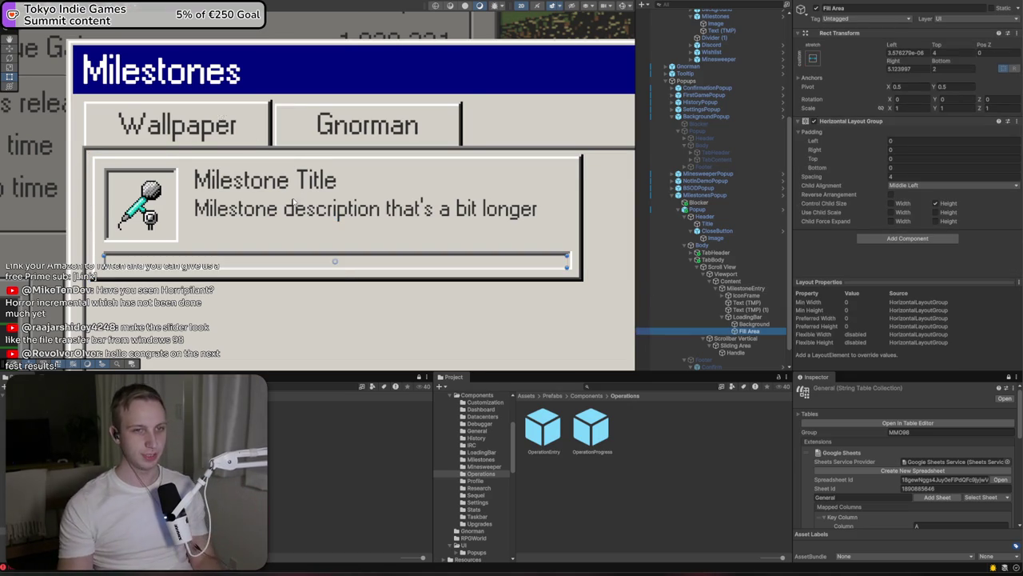
scroll(316, 207, "down", 3)
scroll(316, 207, "down", 2)
scroll(318, 206, "up", 5)
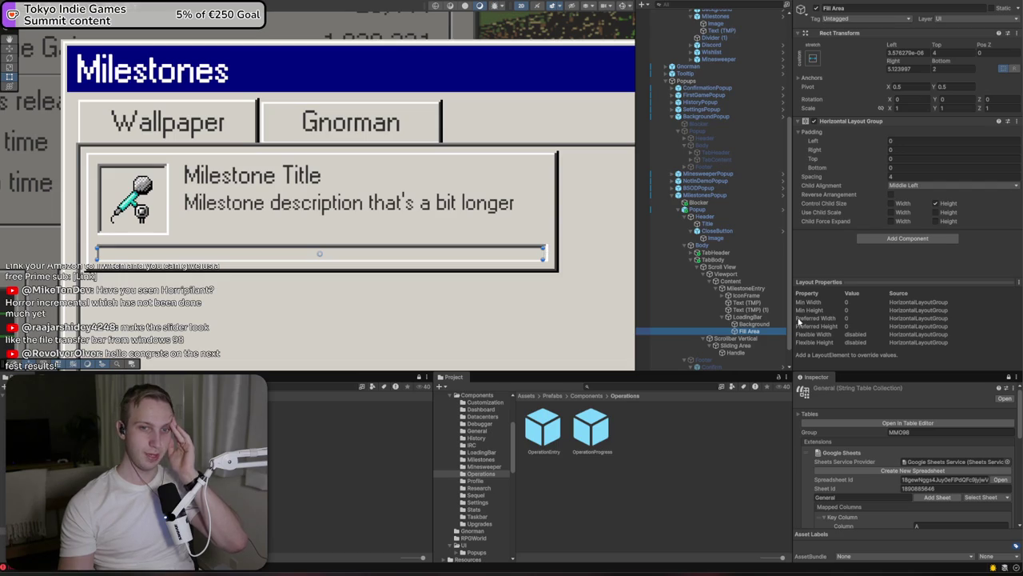
left_click(731, 316)
left_click_drag(548, 251, 501, 249)
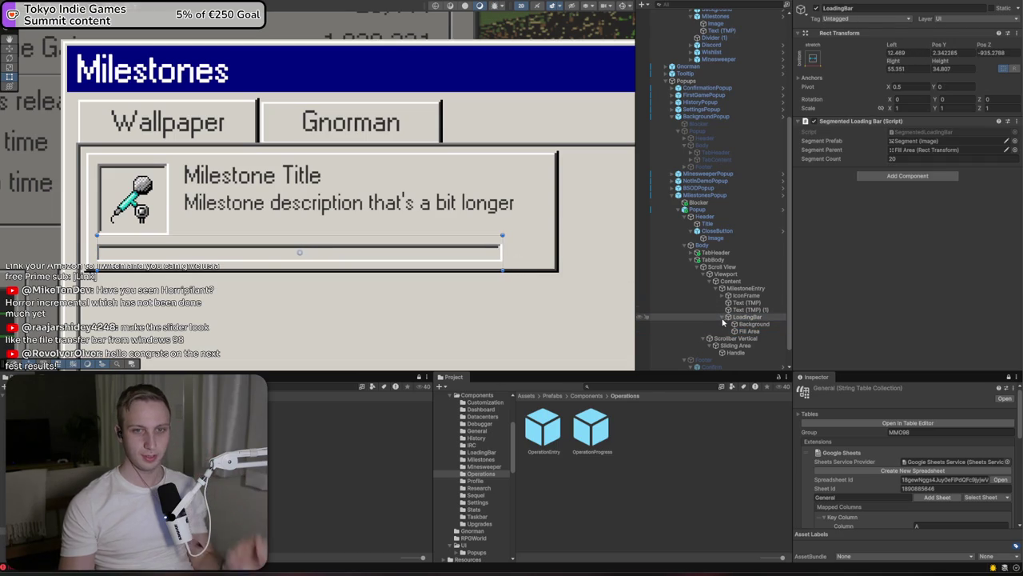
right_click(743, 317)
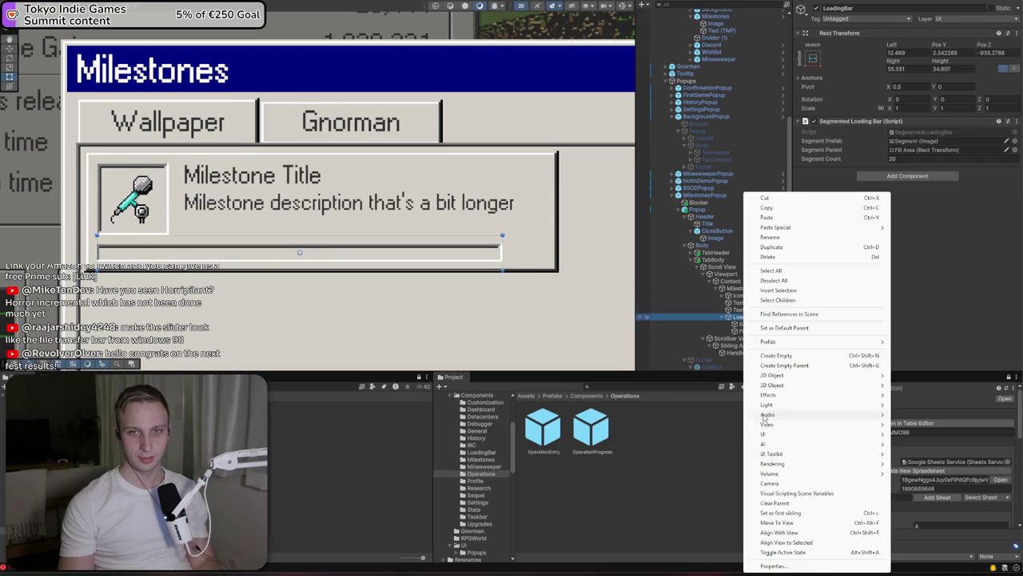
Add a text label under LoadingBar reading '44.9%' with the localized game font
mouse_move(815, 434)
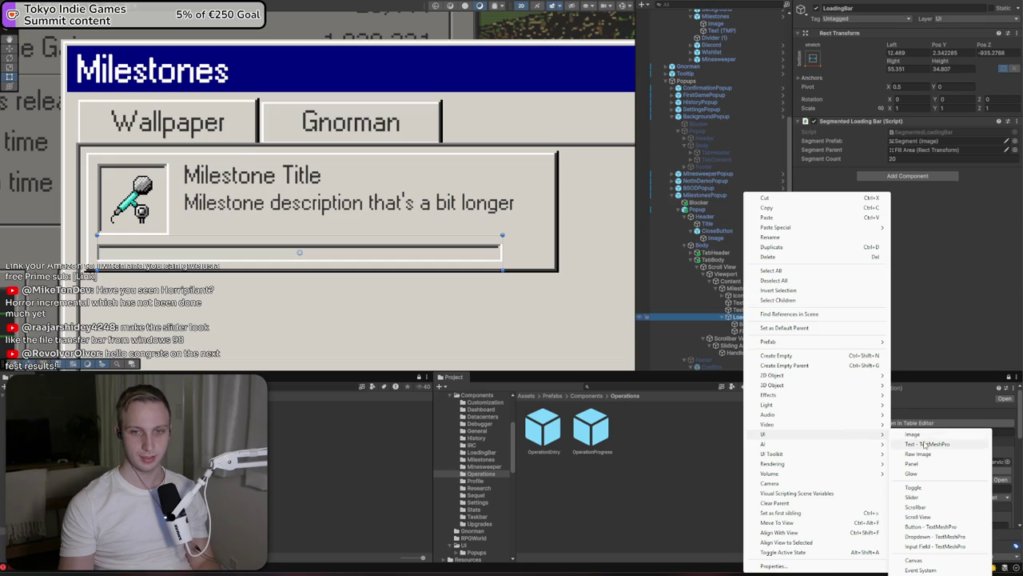
left_click(924, 445)
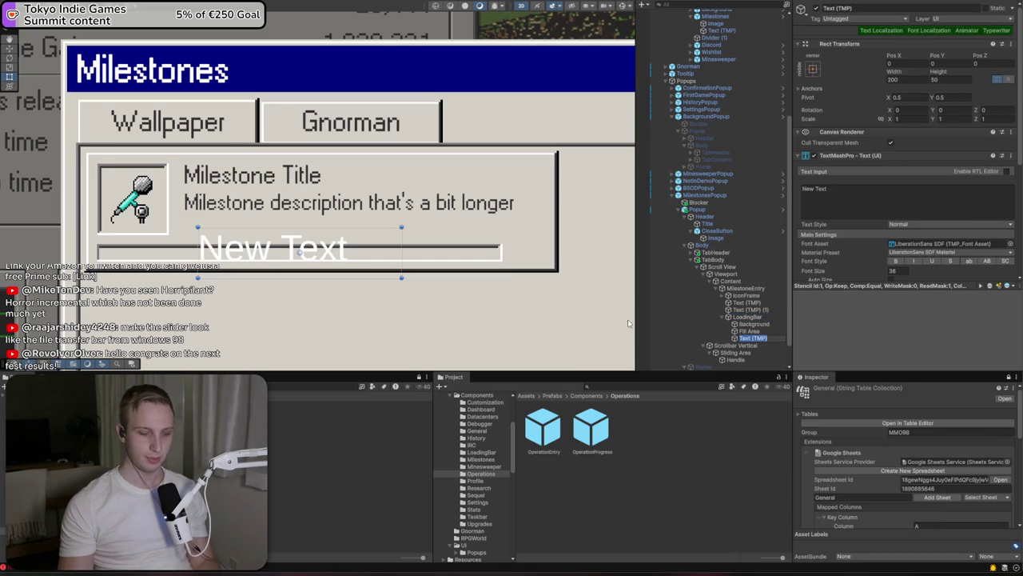
left_click(839, 189)
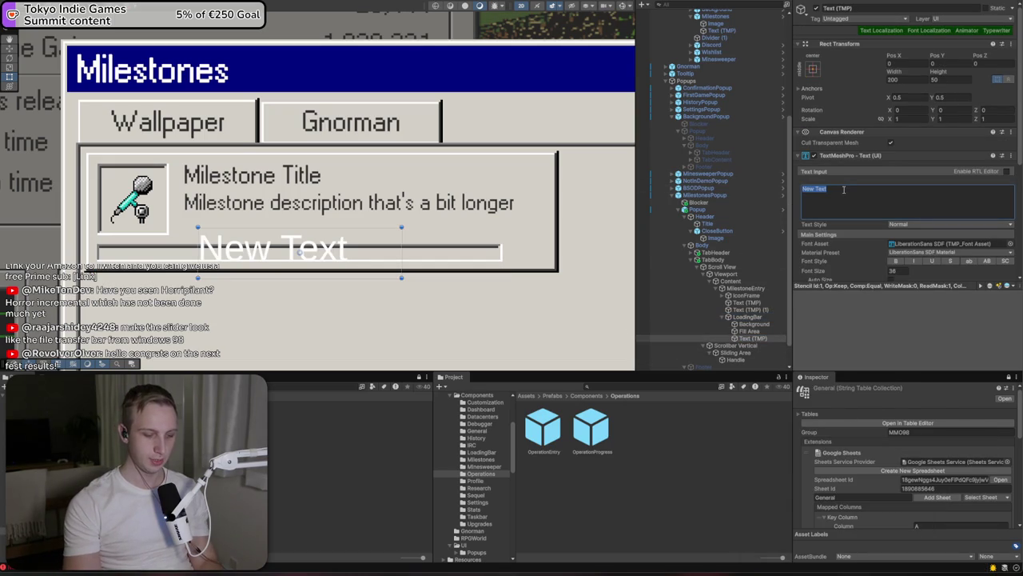
type("44.9%")
key("ctrl+a")
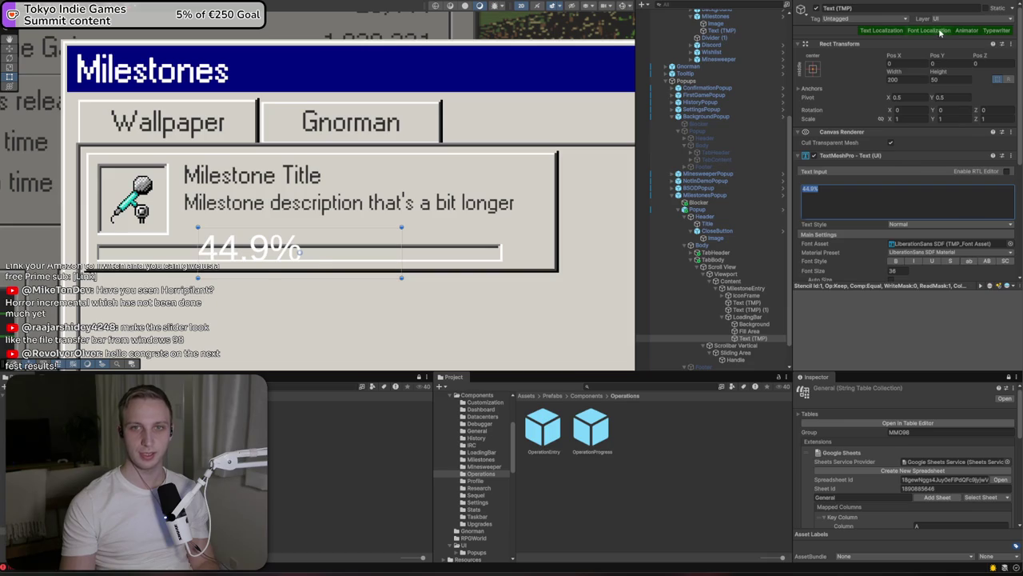
left_click(941, 32)
Move the 44.9% label past the bar's right end and set its font size to 15
scroll(936, 128, "down", 3)
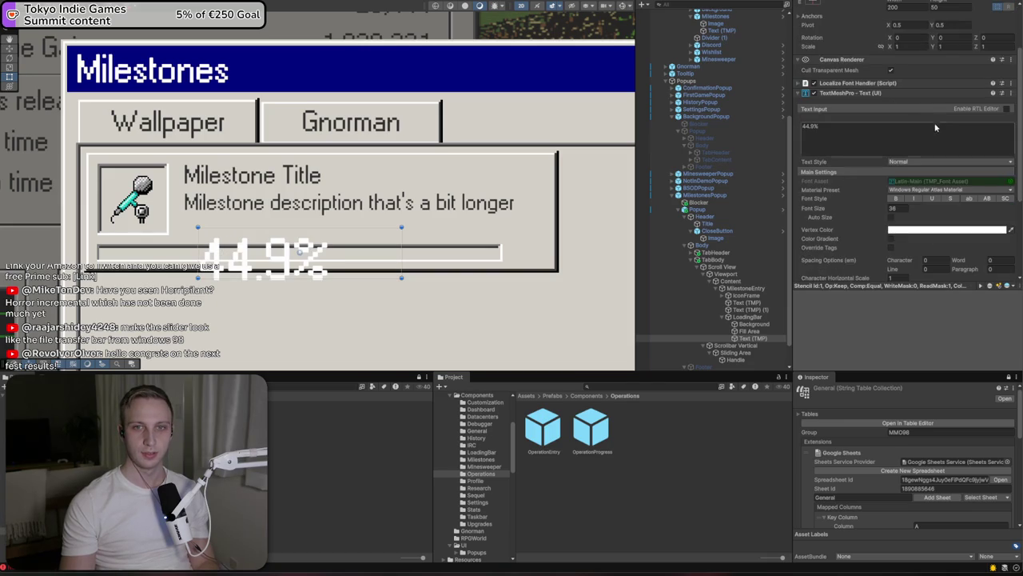
scroll(931, 136, "up", 3)
scroll(911, 152, "down", 2)
scroll(995, 213, "down", 3)
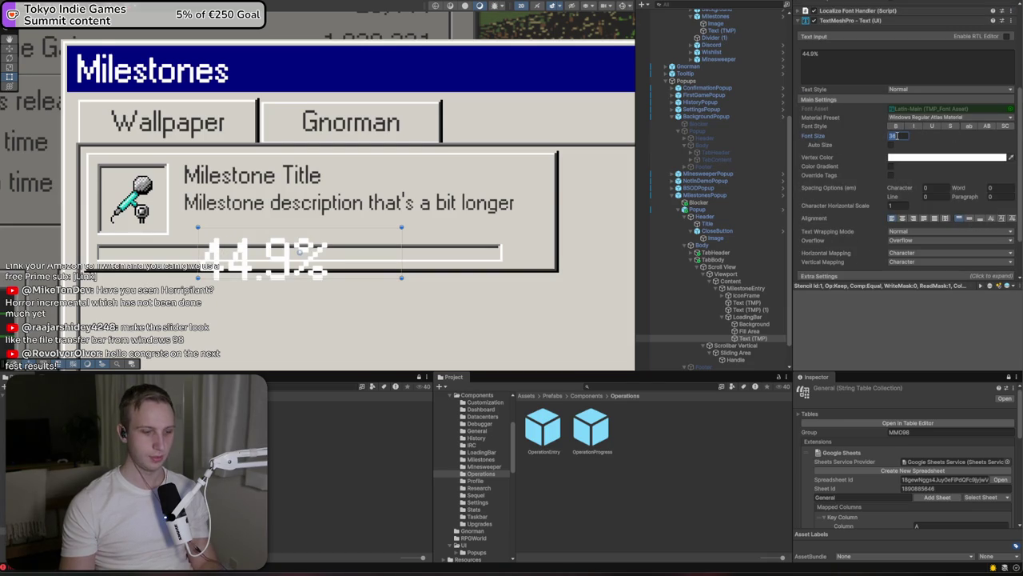
type("18")
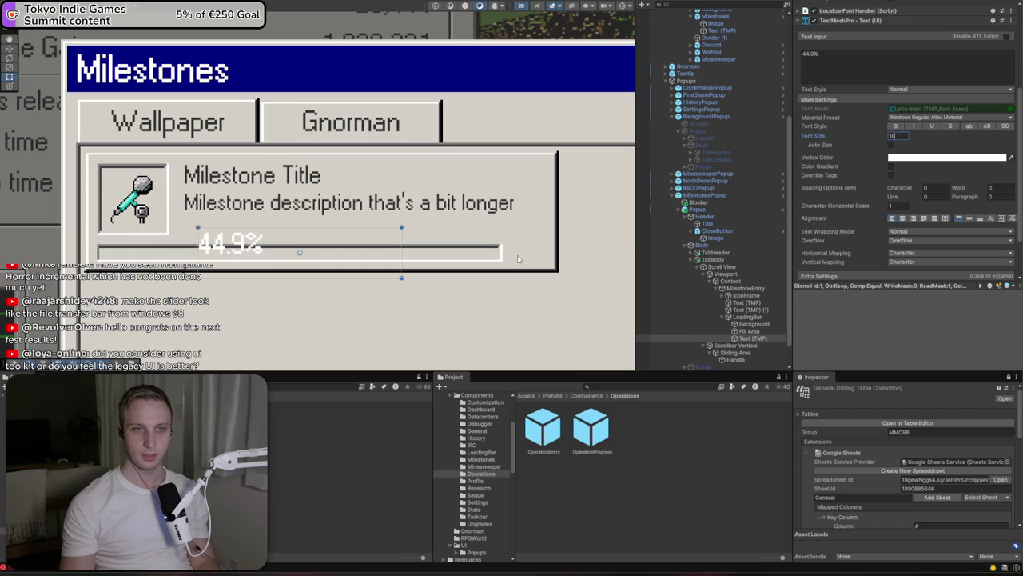
mouse_move(401, 276)
left_mouse_down()
mouse_move(325, 255)
mouse_move(702, 289)
left_mouse_up()
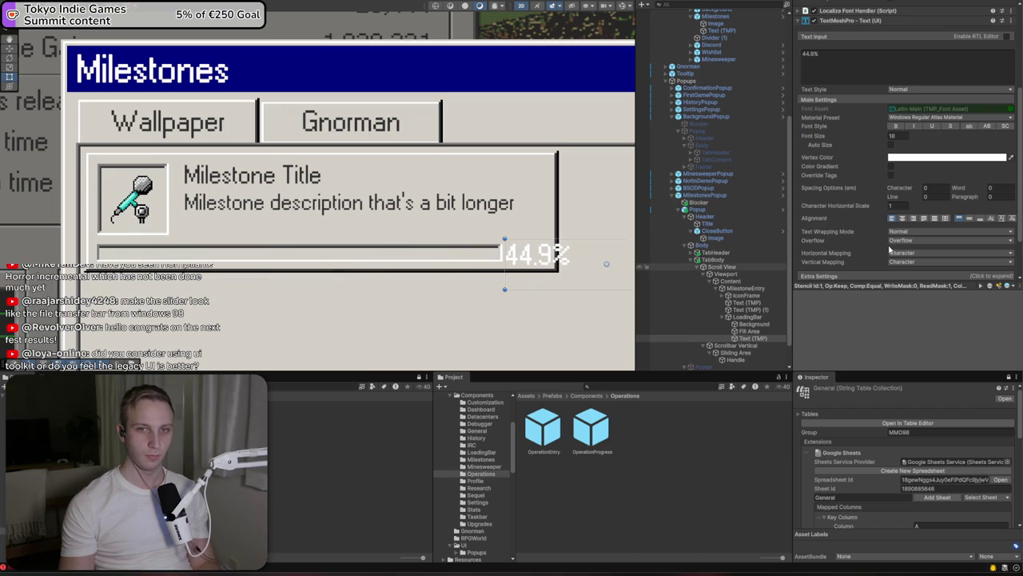
type("15")
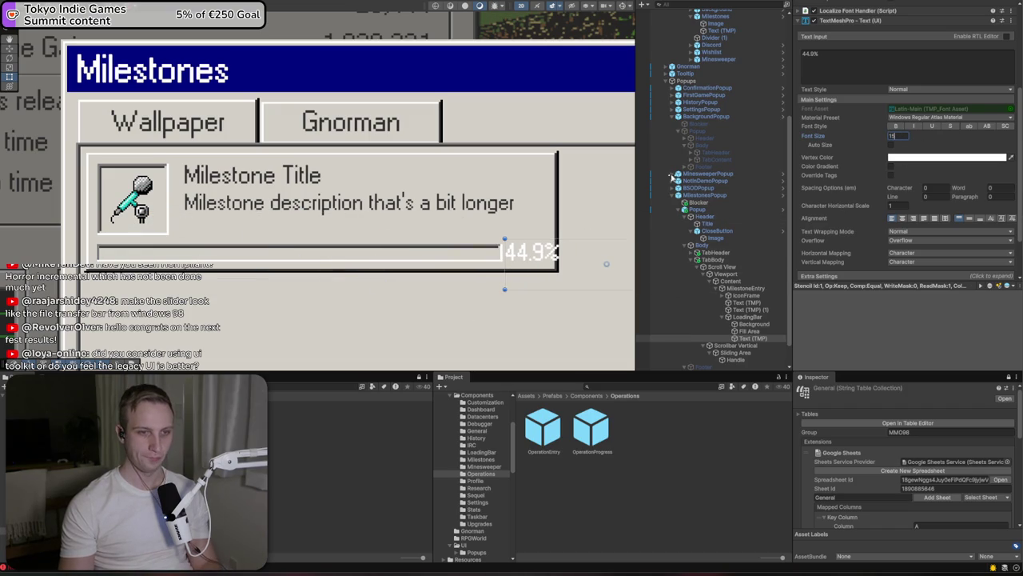
Shrink the 44.9% label's bounding box and nudge it slightly left
scroll(391, 240, "down", 5)
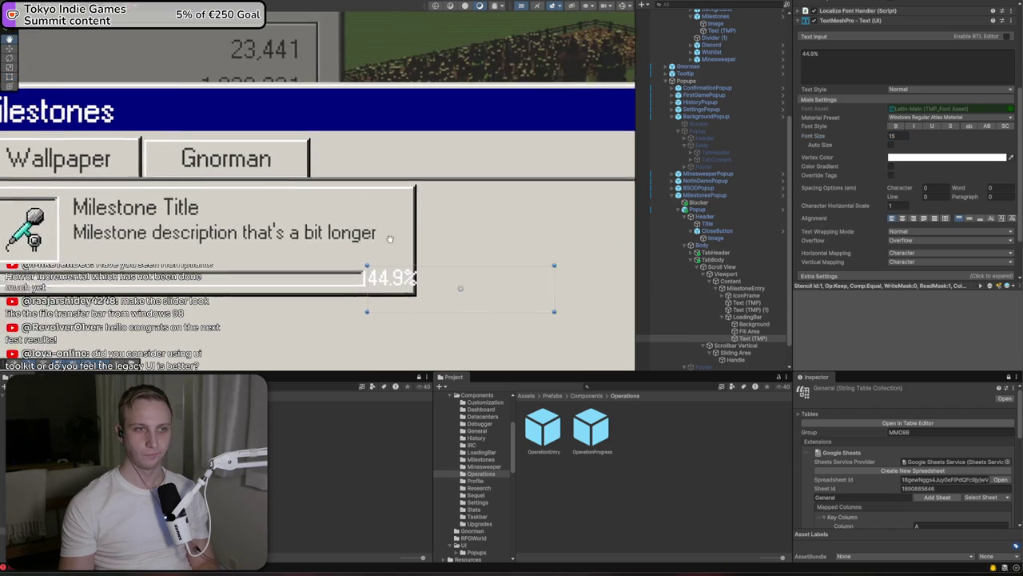
left_click_drag(484, 287, 396, 277)
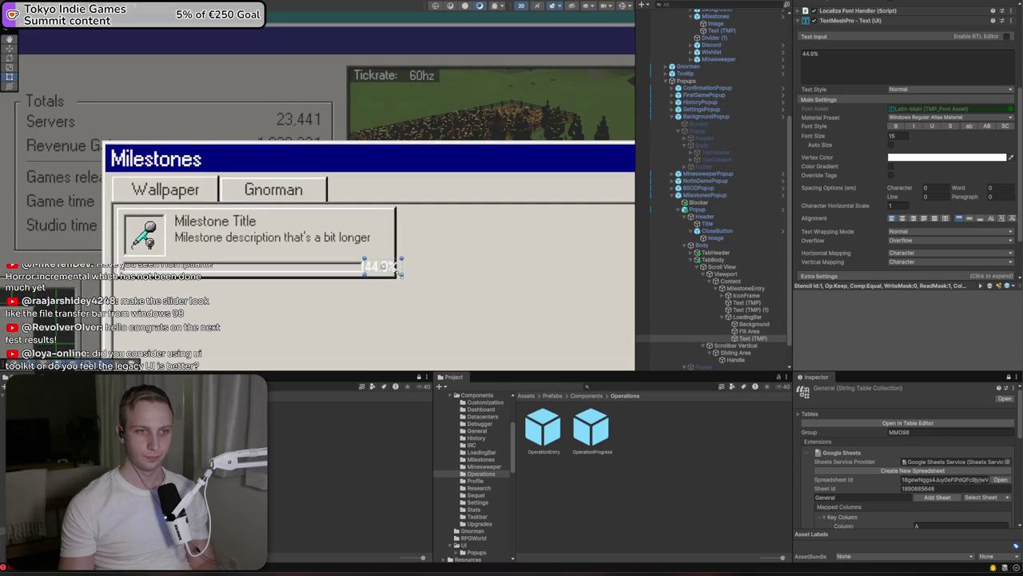
scroll(397, 266, "up", 3)
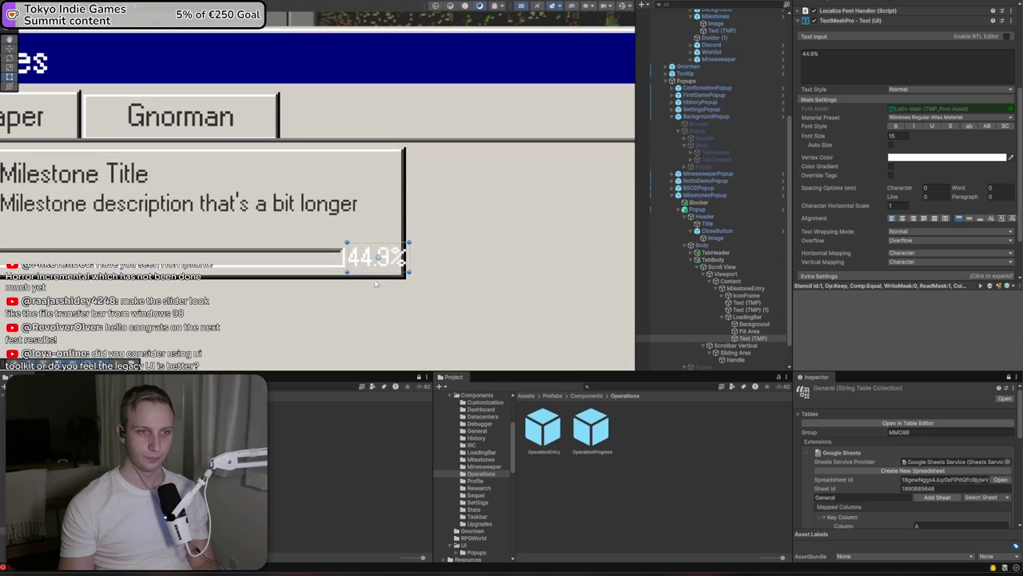
scroll(411, 255, "up", 2)
left_click_drag(417, 249, 405, 249)
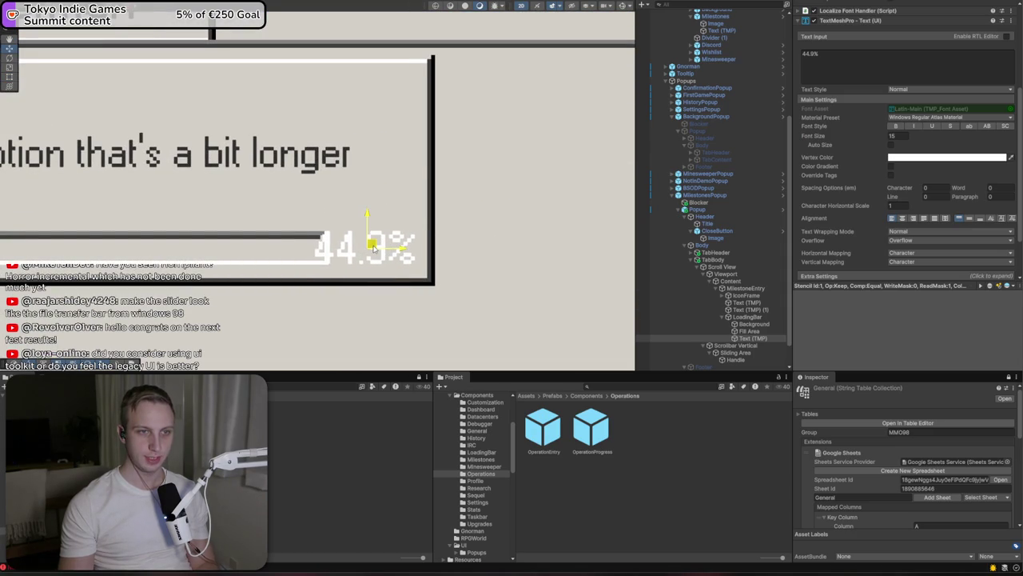
scroll(373, 248, "down", 4)
Move the 44.9% text out of LoadingBar in the Hierarchy
left_click(720, 324)
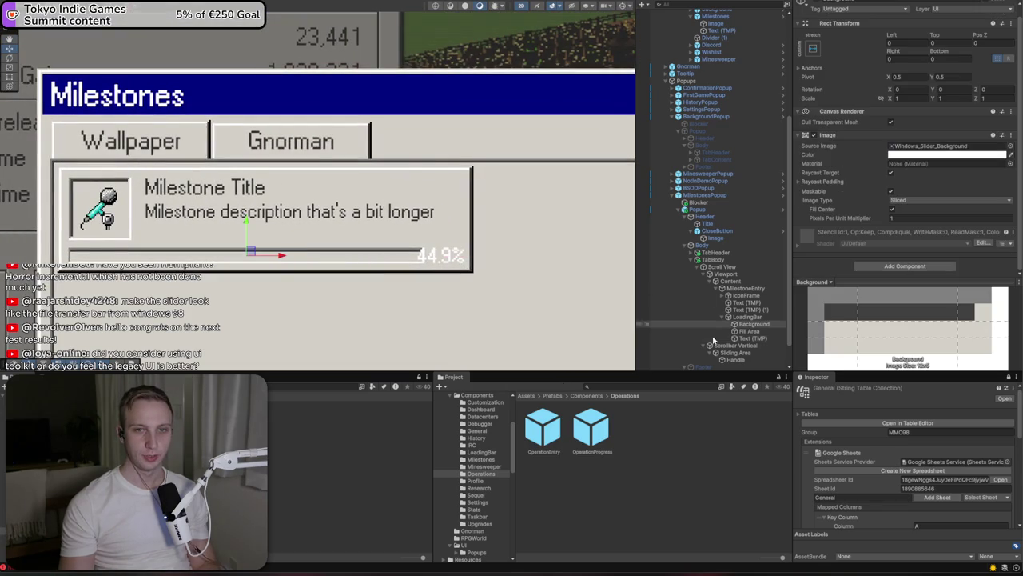
left_click(743, 317)
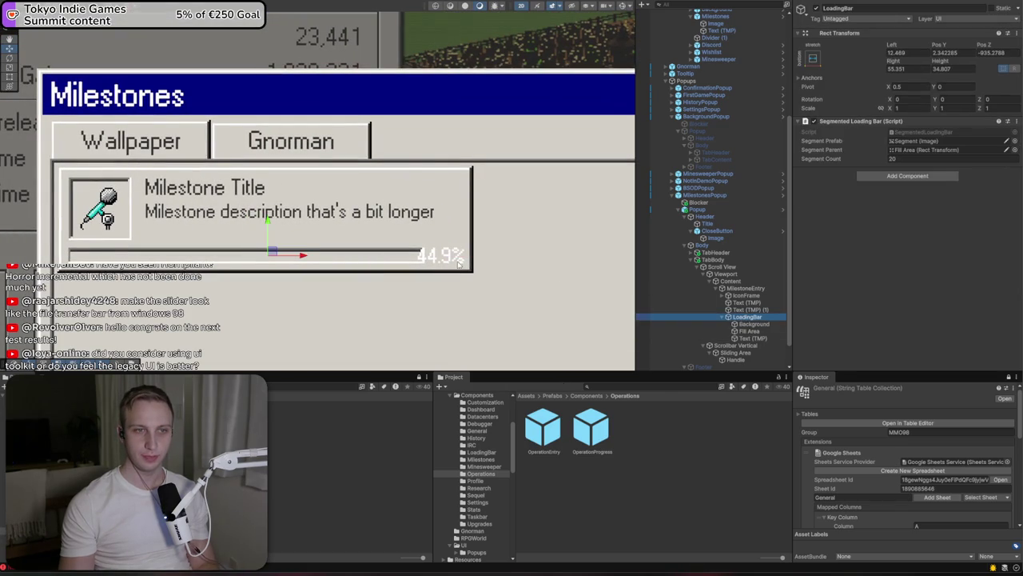
left_click(743, 339)
left_click_drag(745, 339, 743, 318)
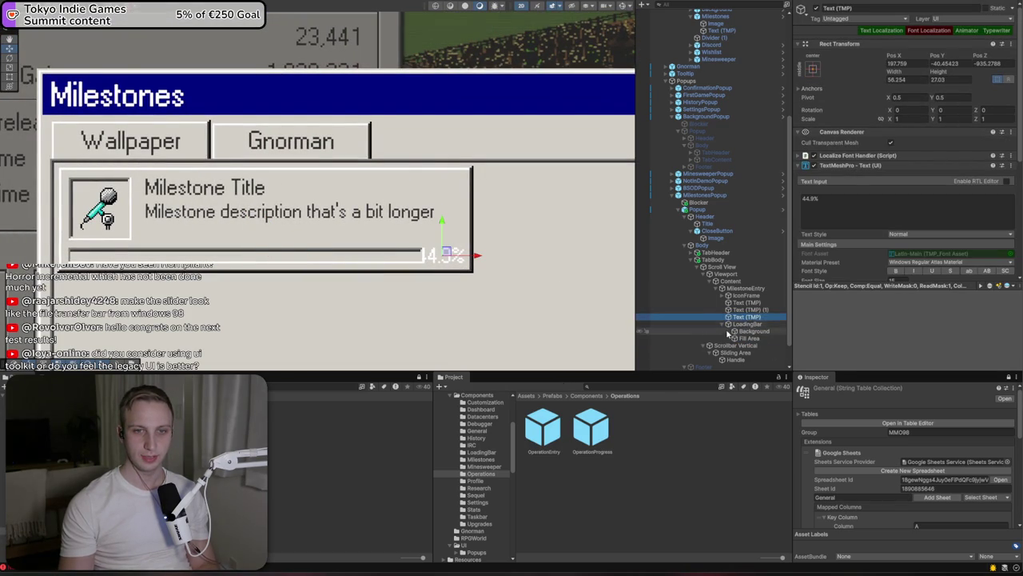
Shorten the LoadingBar from its right edge to a right offset of 69.567
left_click(744, 323)
scroll(436, 249, "up", 5)
left_click_drag(438, 246, 412, 258)
scroll(410, 262, "down", 5)
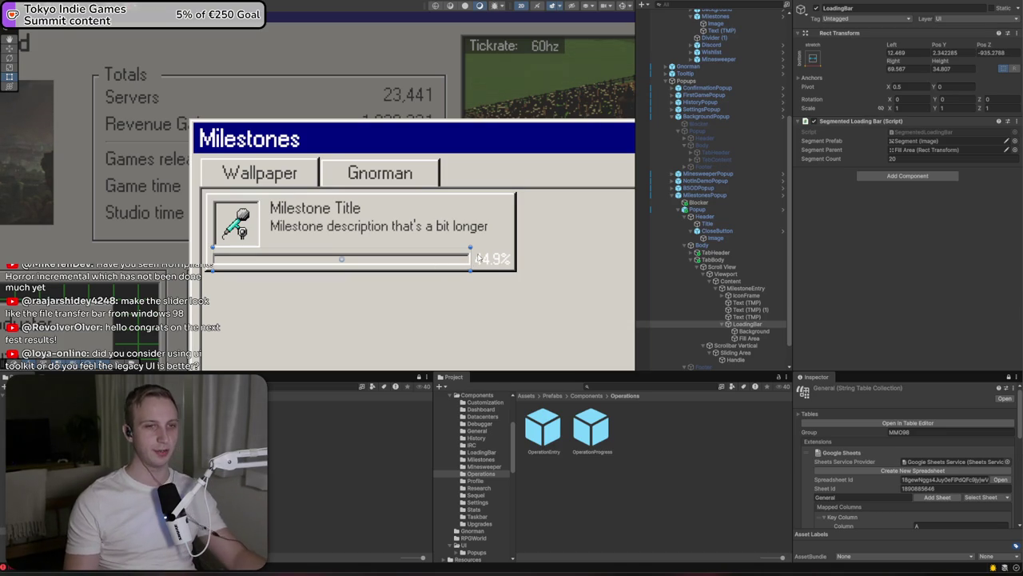
left_click(785, 339)
Set the 44.9% label's font size to 14
left_click(784, 330)
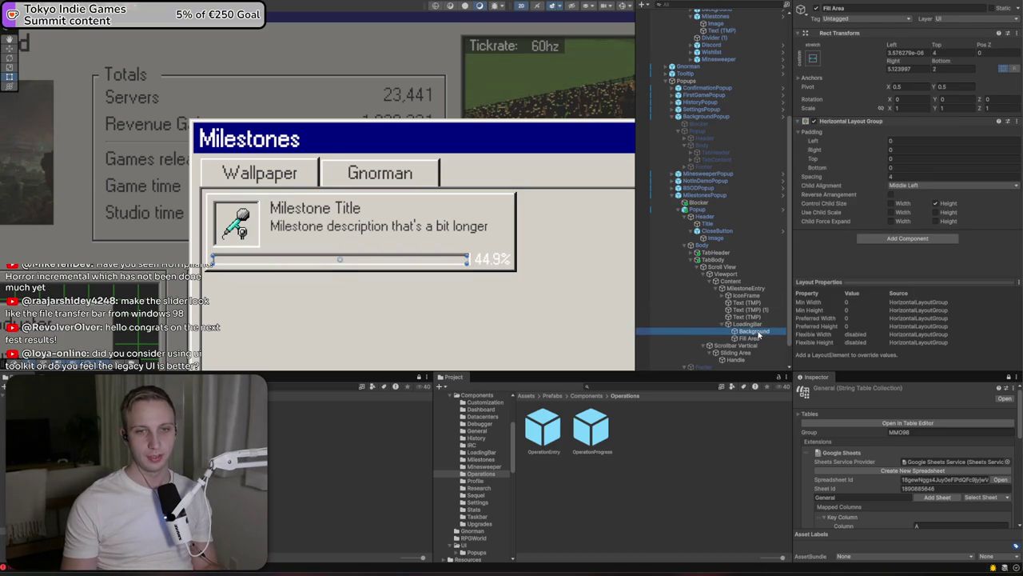
left_click(774, 316)
scroll(863, 267, "down", 3)
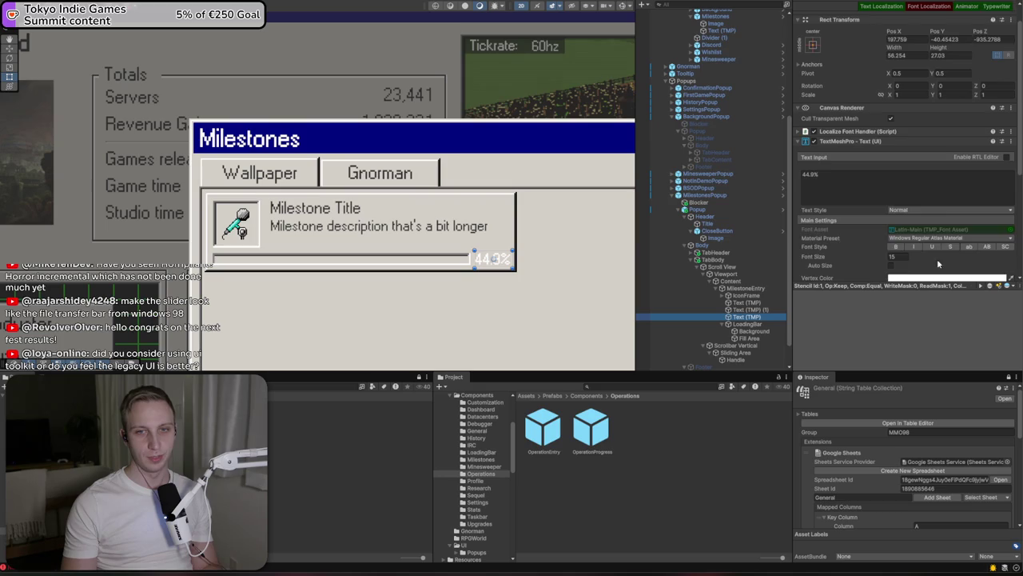
left_click(896, 208)
type("14")
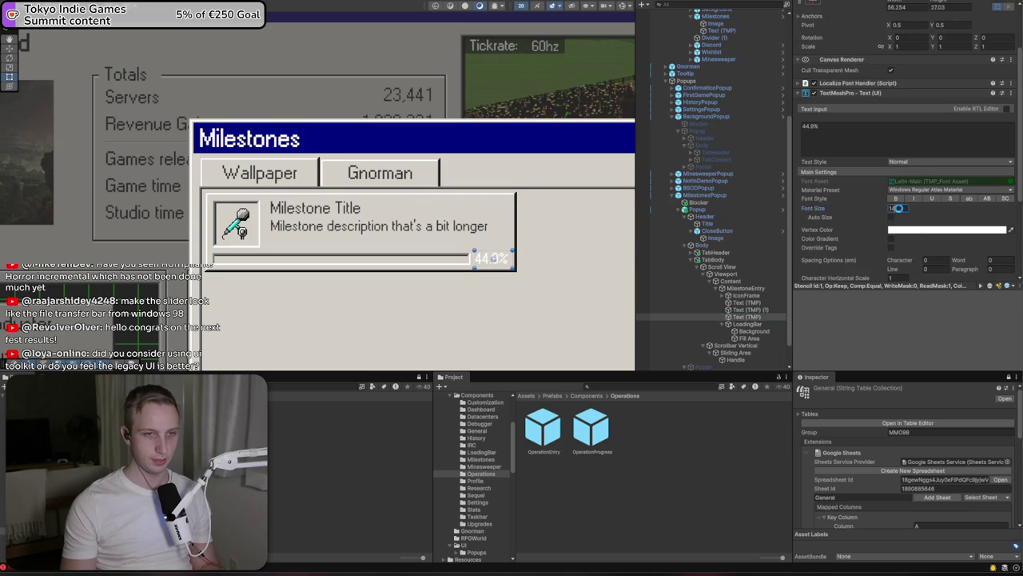
Change the label's vertex colour to dark grey, hex 323232
left_click(973, 231)
left_click(1007, 414)
type("323232")
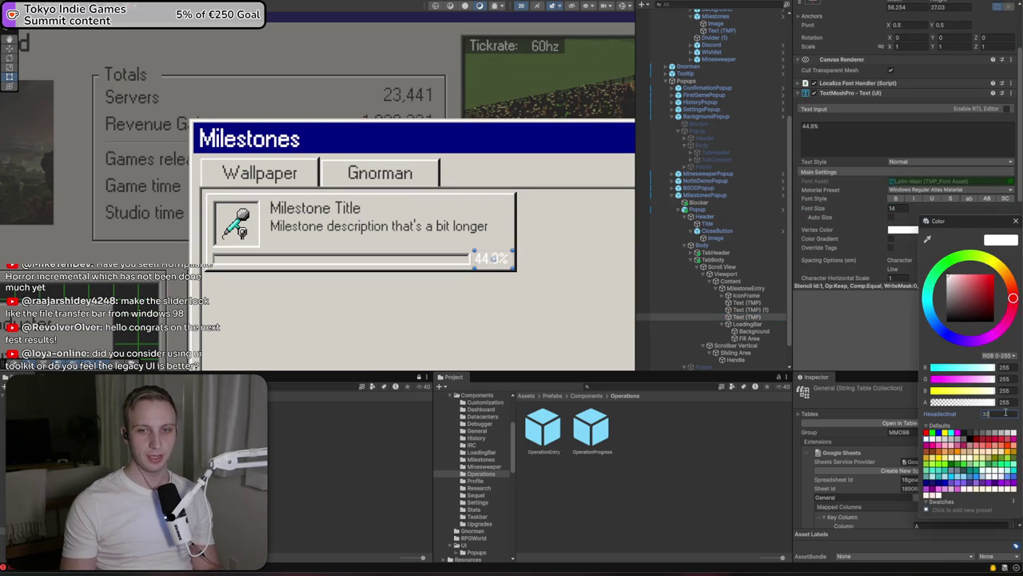
key("Return")
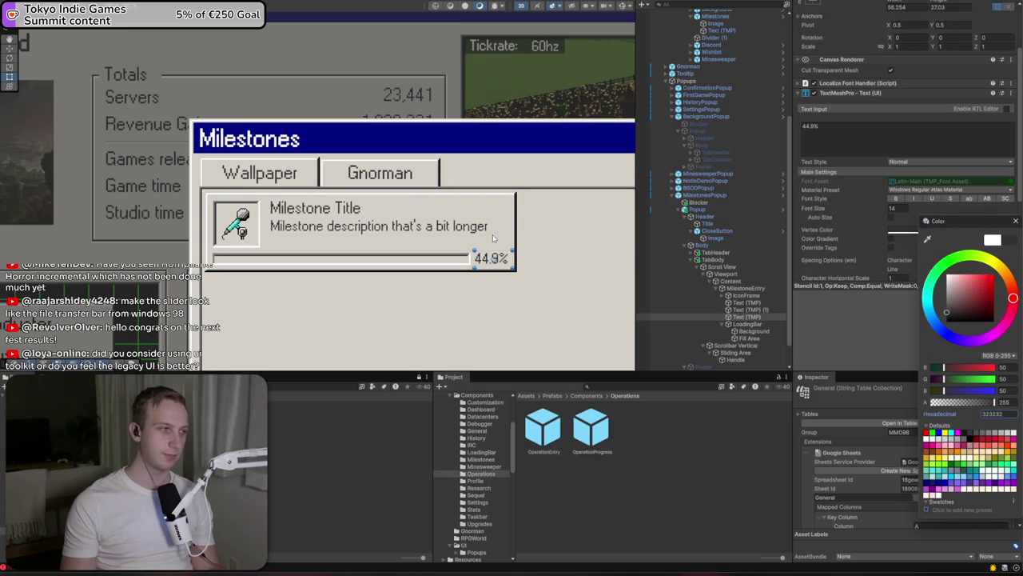
left_click(336, 259)
scroll(338, 264, "up", 2)
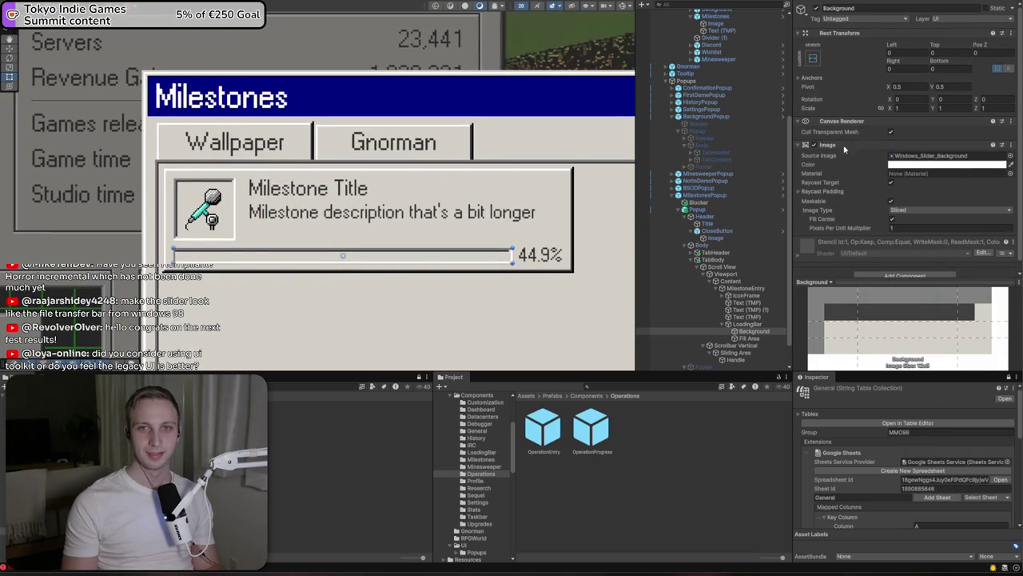
left_click(738, 325)
Set Pos Z to 0 on both the LoadingBar and the 44.9% label
left_click(990, 53)
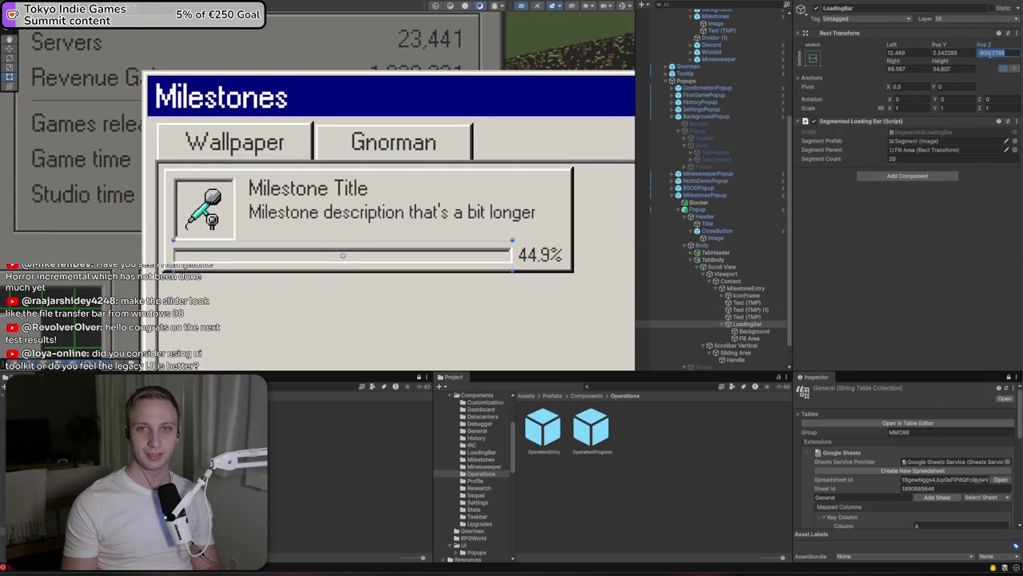
type("0")
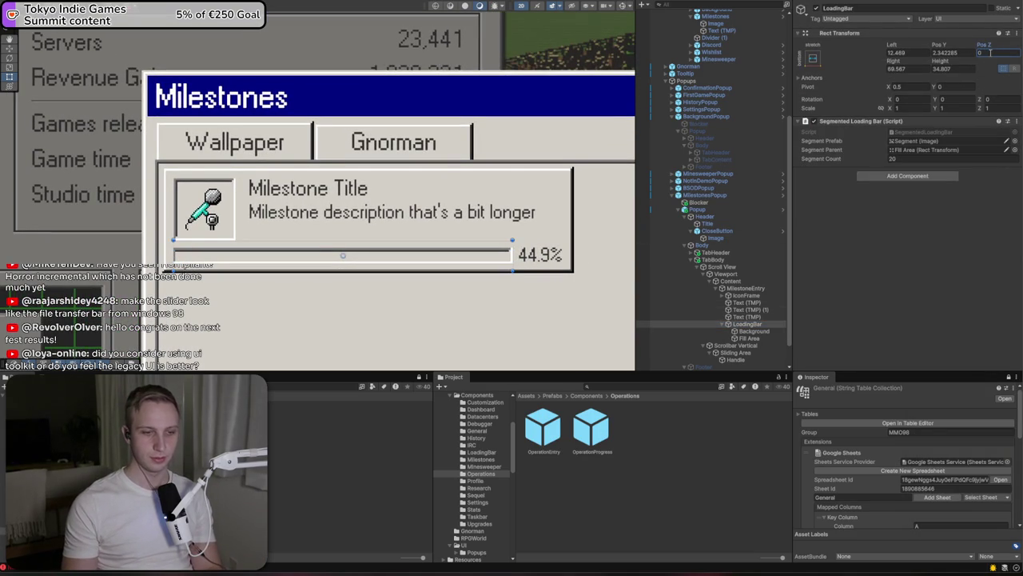
left_click(741, 316)
left_click(995, 63)
type("0")
key("Return")
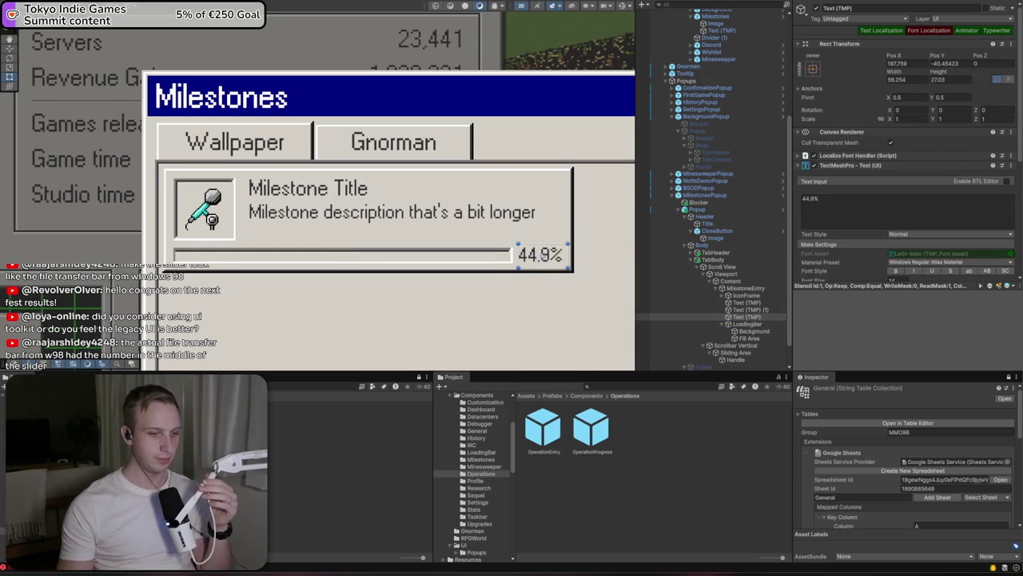
Make the loading bar taller, about 43.9 high, and move it to Pos Y -2.2
double_click(752, 330)
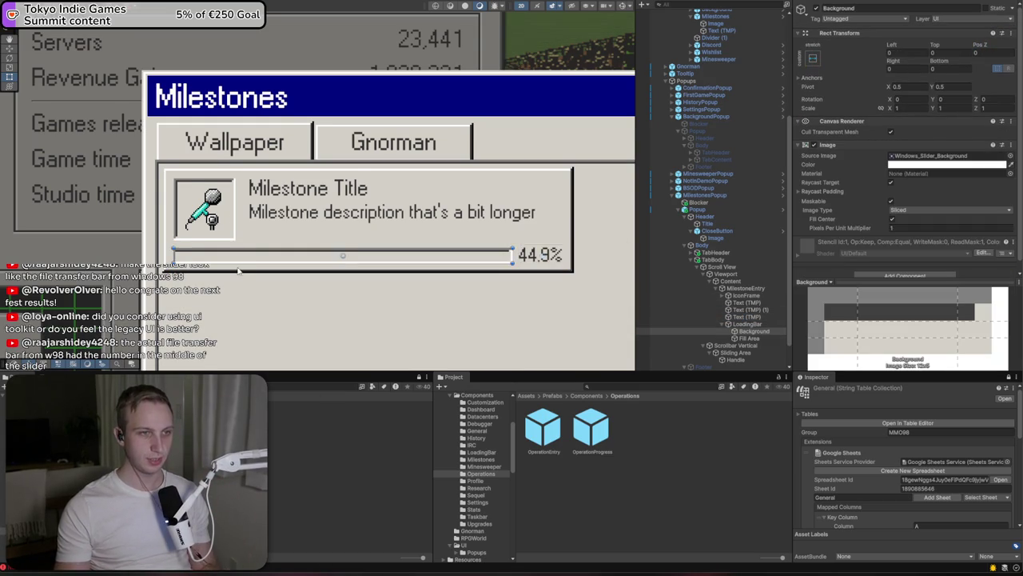
double_click(750, 324)
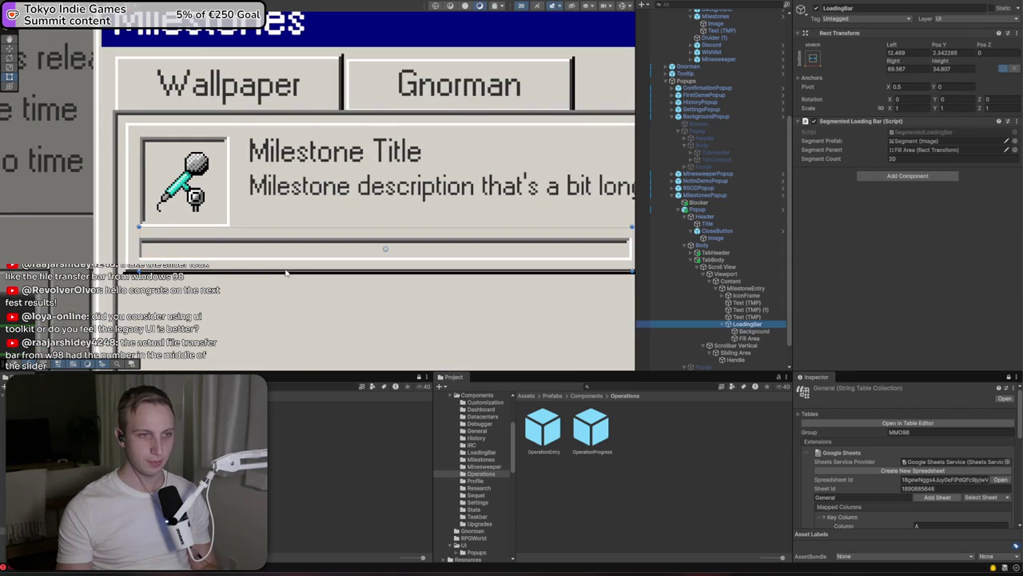
left_click_drag(288, 272, 287, 284)
key("w")
left_click_drag(381, 230, 384, 216)
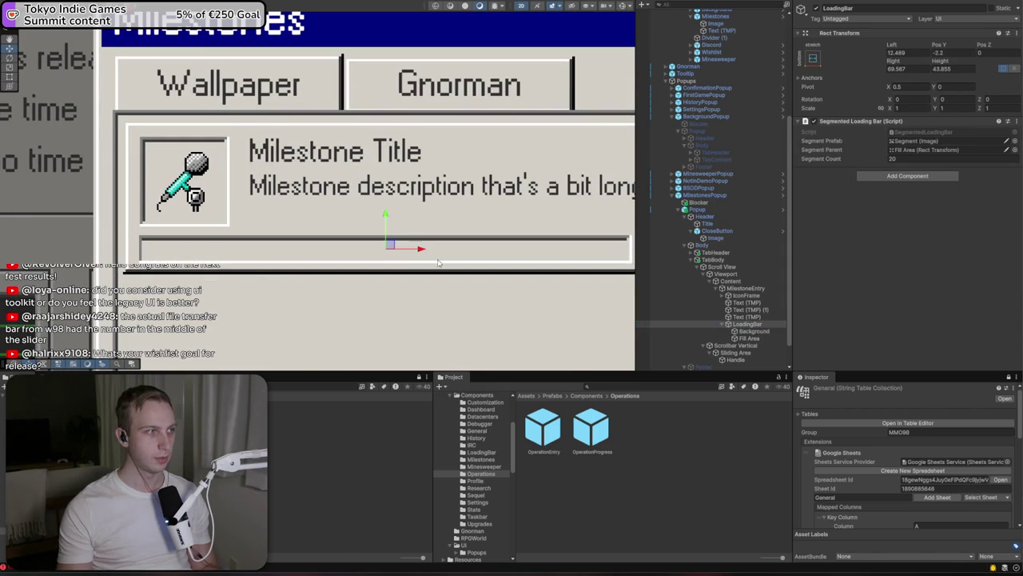
scroll(408, 272, "down", 3)
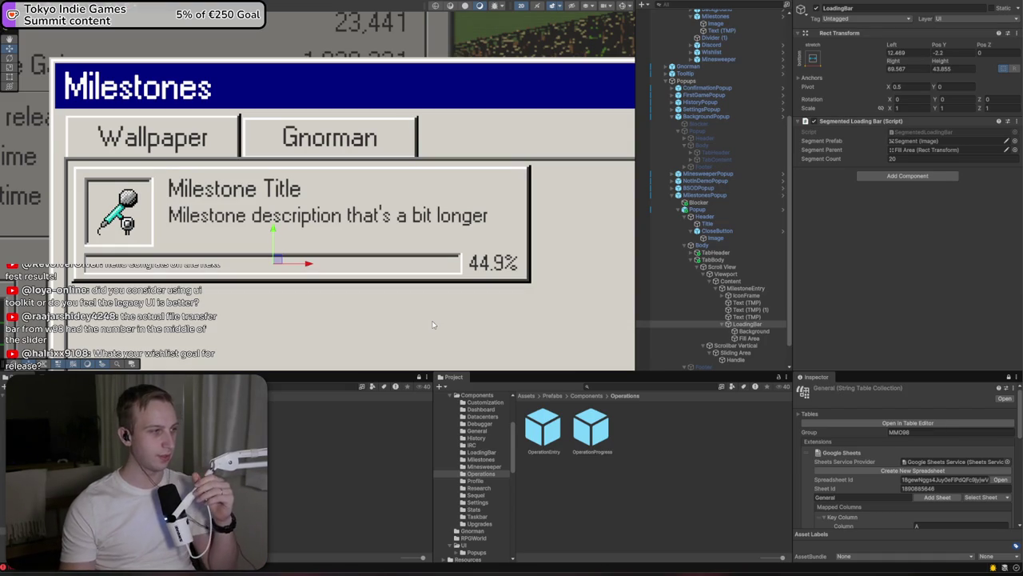
Try moving the 44.9% label into the bar, then undo the move
left_click(511, 268)
left_click_drag(526, 271, 299, 271)
key("ctrl+z")
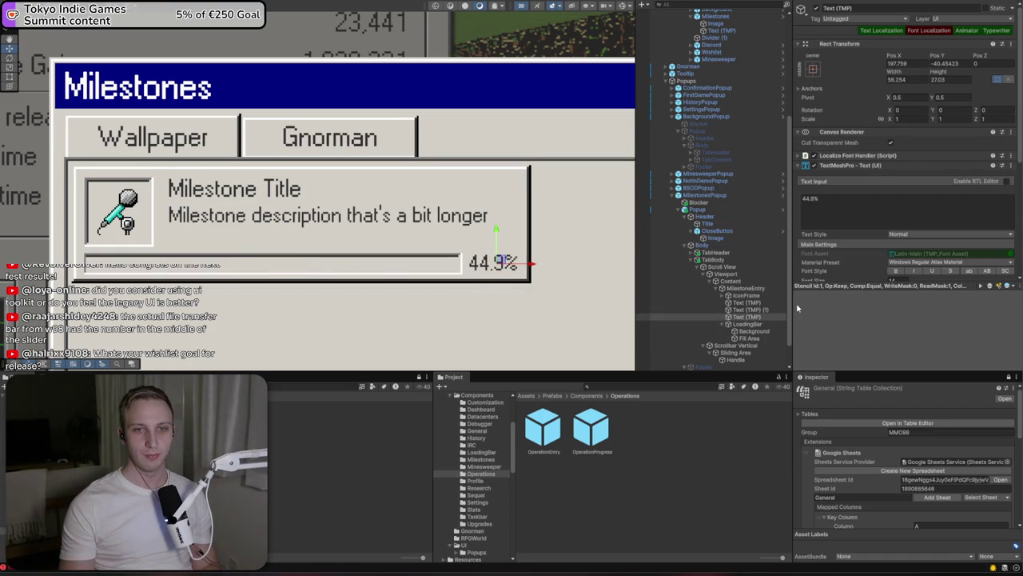
left_click(728, 324)
left_click_drag(733, 316, 735, 324)
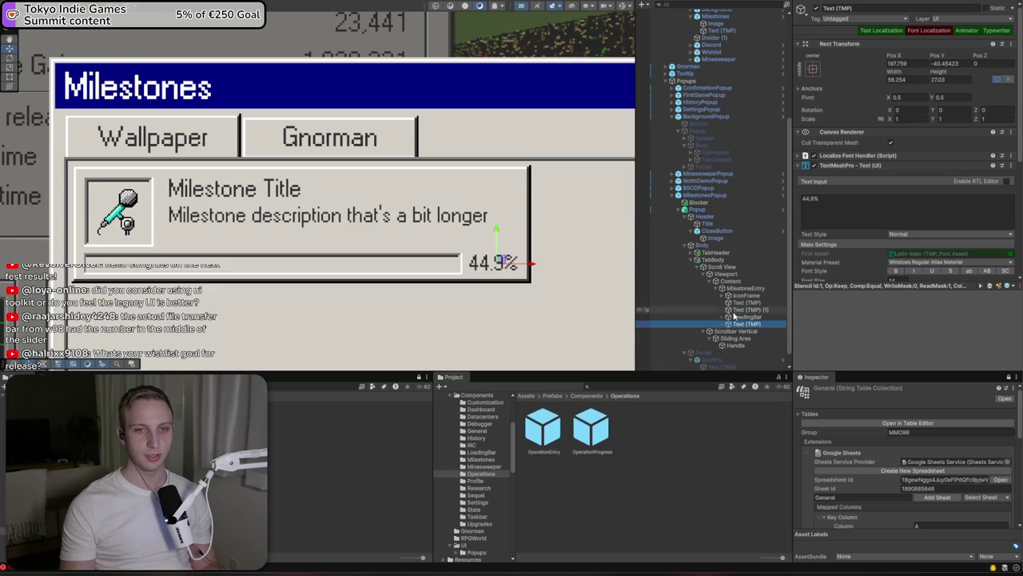
scroll(348, 230, "down", 3)
scroll(347, 229, "up", 2)
scroll(348, 229, "up", 6)
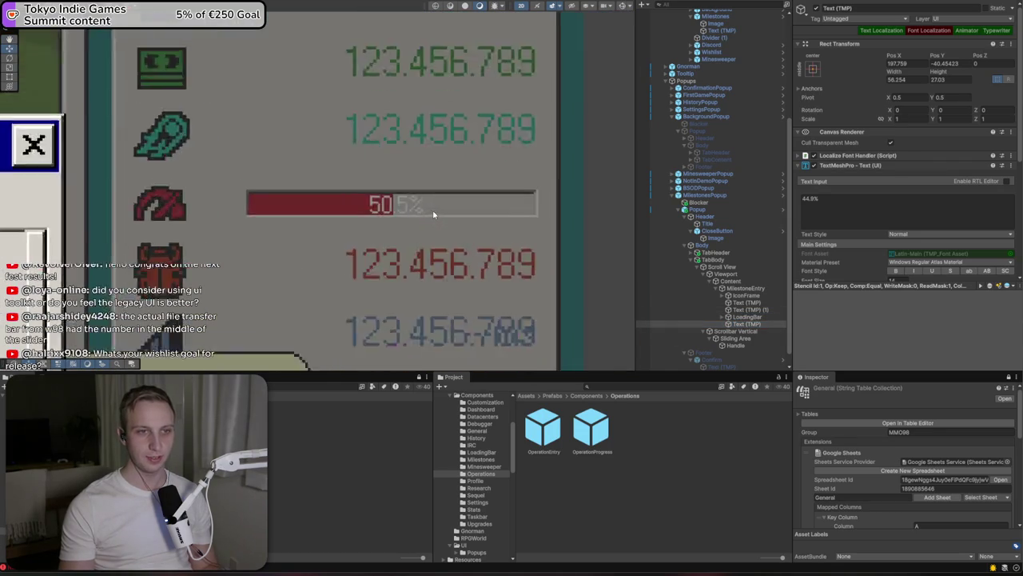
scroll(390, 204, "down", 3)
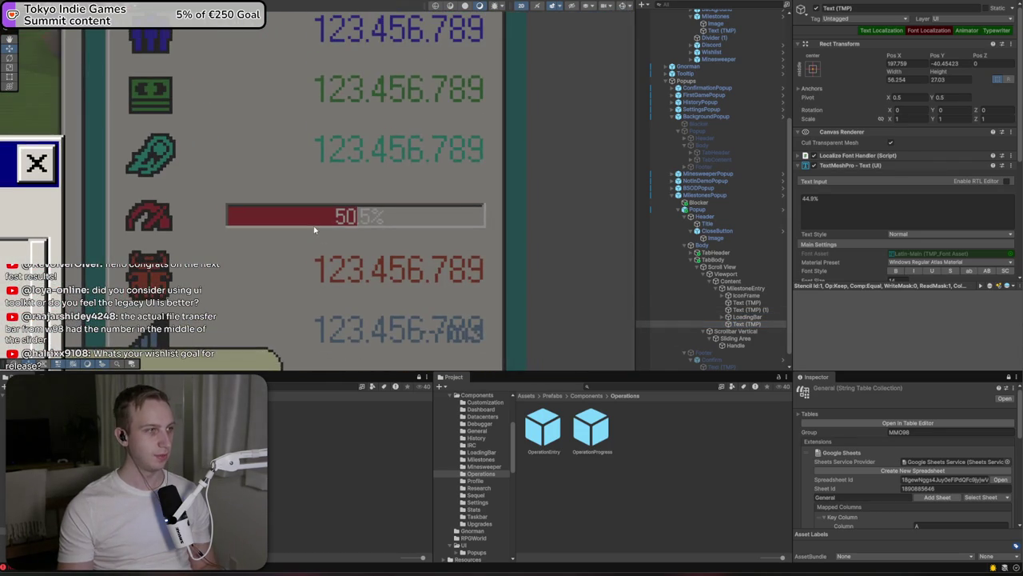
scroll(358, 223, "up", 2)
scroll(457, 240, "down", 3)
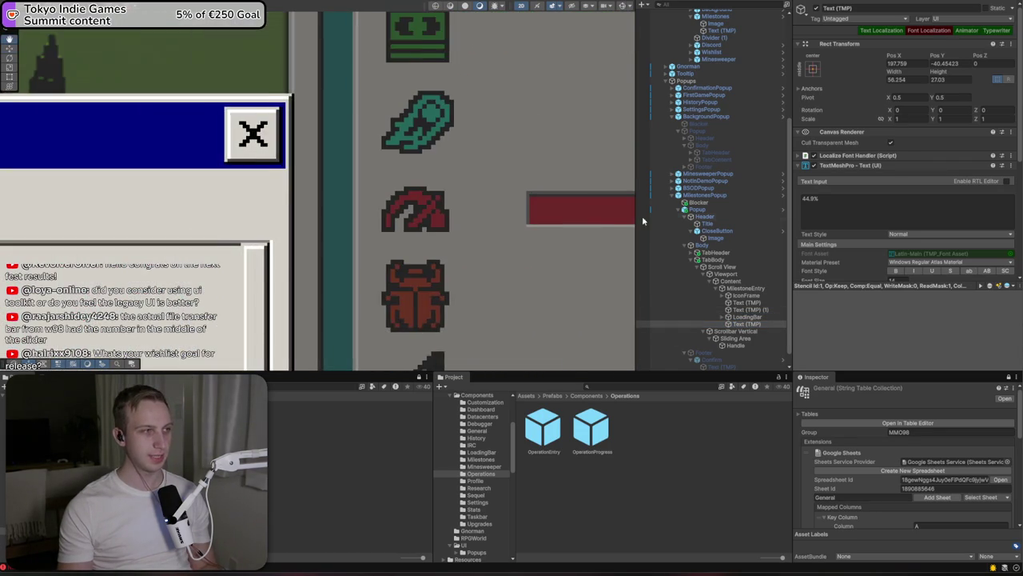
scroll(456, 228, "up", 2)
scroll(475, 244, "down", 4)
mouse_move(474, 245)
left_mouse_down()
mouse_move(520, 194)
mouse_move(470, 112)
mouse_move(578, 158)
left_mouse_up()
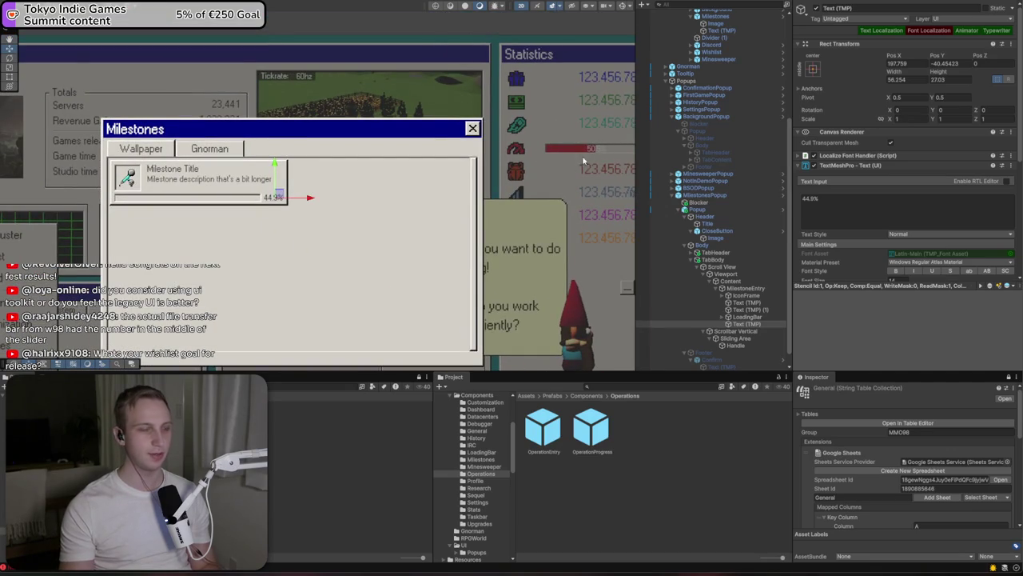
left_click_drag(204, 238, 380, 240)
scroll(311, 248, "up", 5)
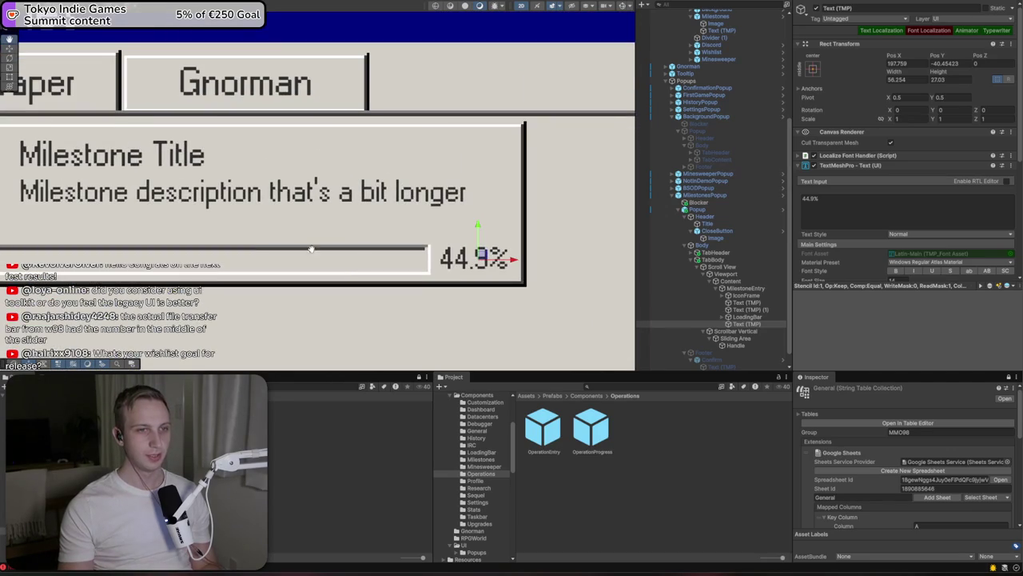
scroll(289, 260, "down", 6)
mouse_move(452, 251)
left_mouse_down()
mouse_move(297, 228)
mouse_move(339, 248)
left_mouse_up()
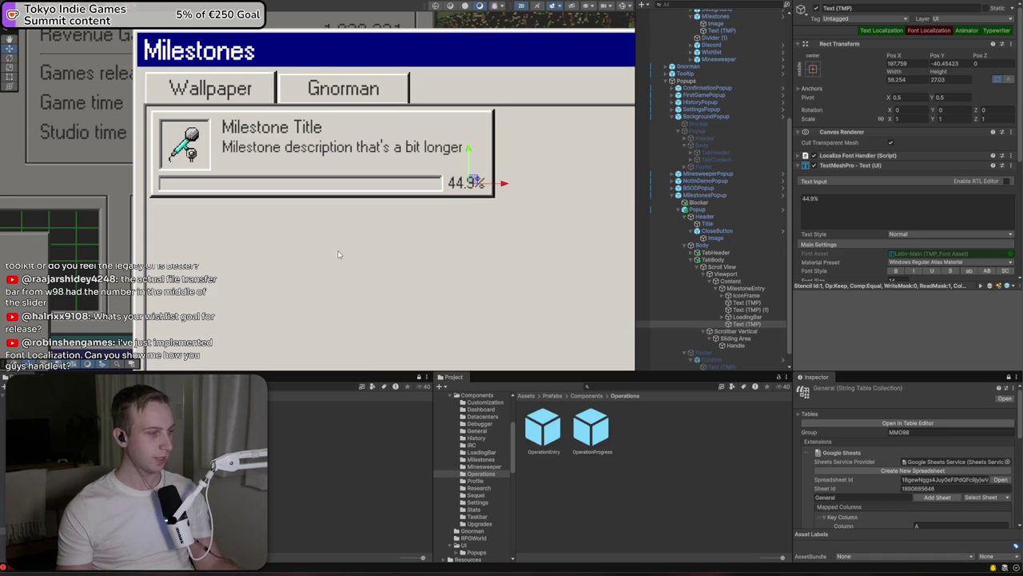
key("alt+Tab")
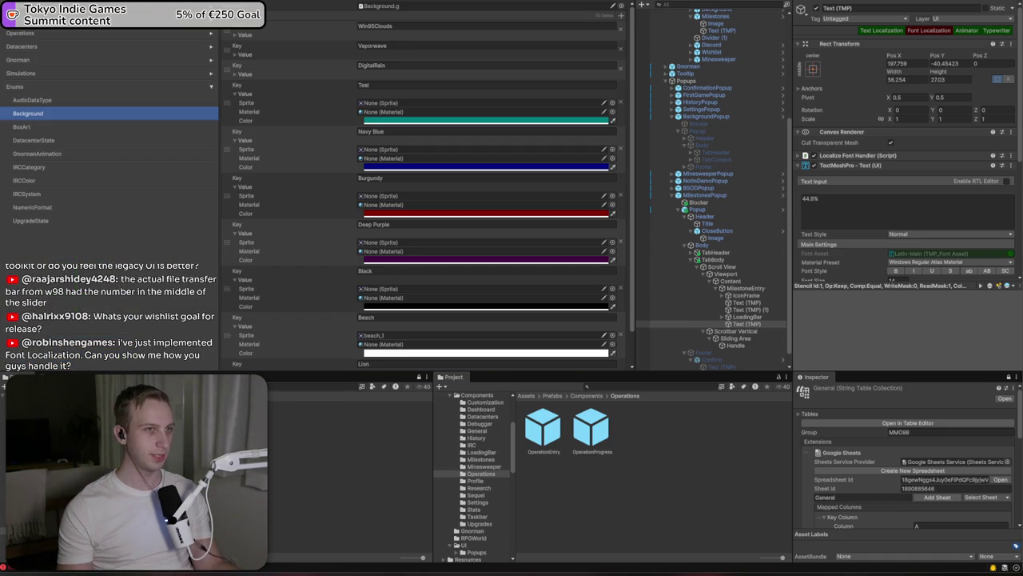
Show the Fonts localization table listing Main Font and Boxart Font per language
key("alt+Tab")
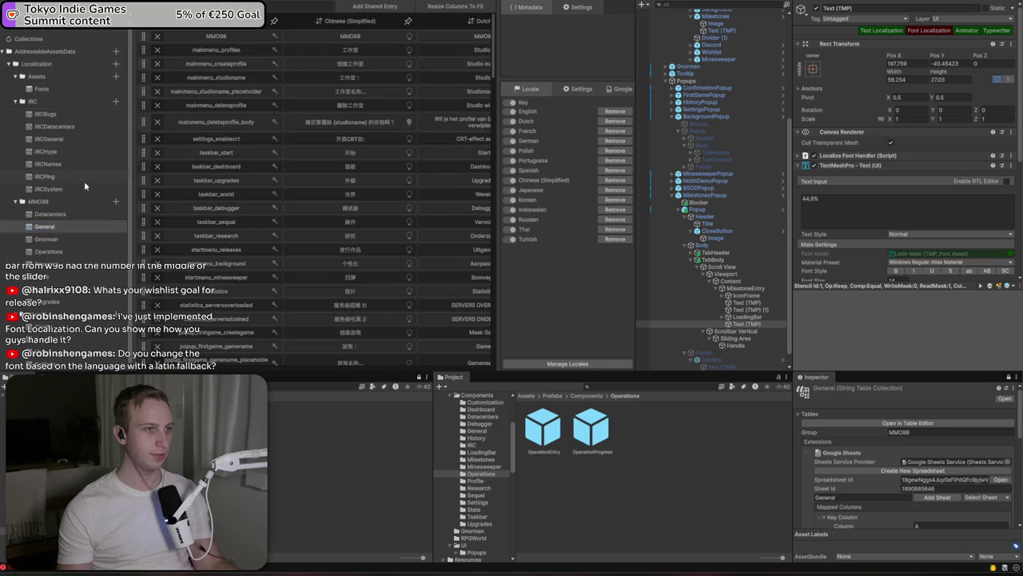
left_click(41, 89)
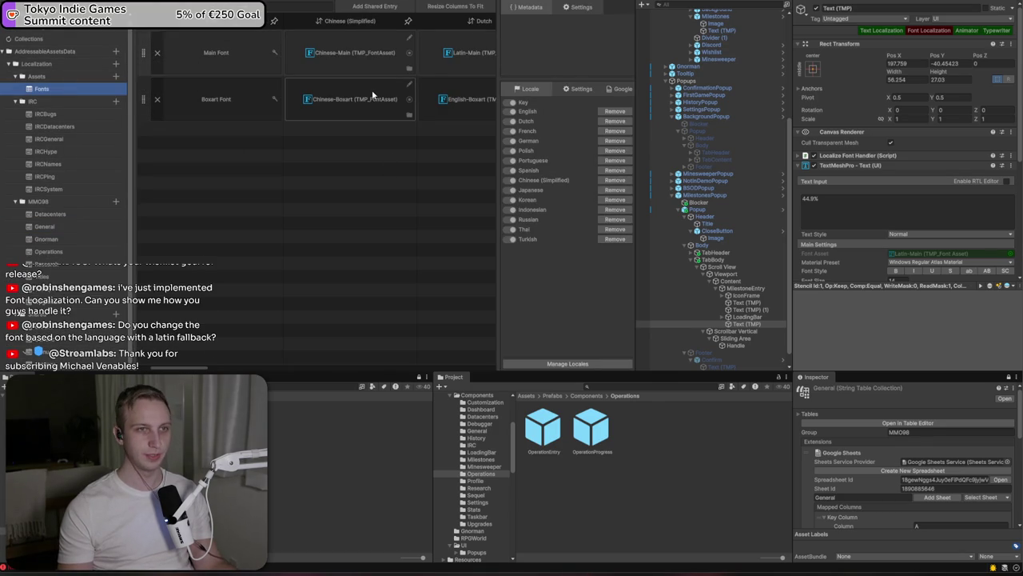
left_click_drag(186, 370, 221, 369)
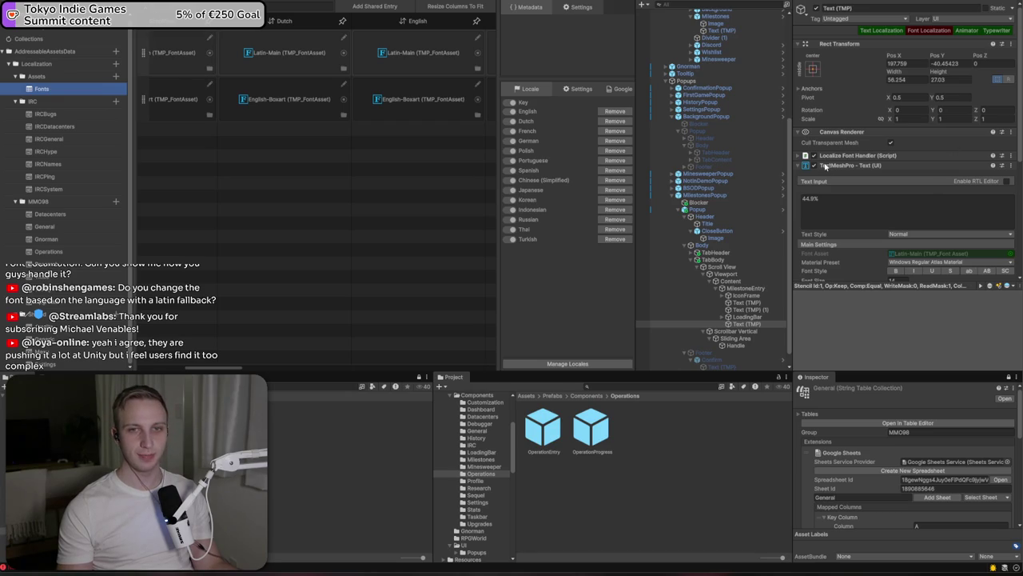
Open the Localize Font Handler component's script from its context menu
scroll(895, 194, "down", 3)
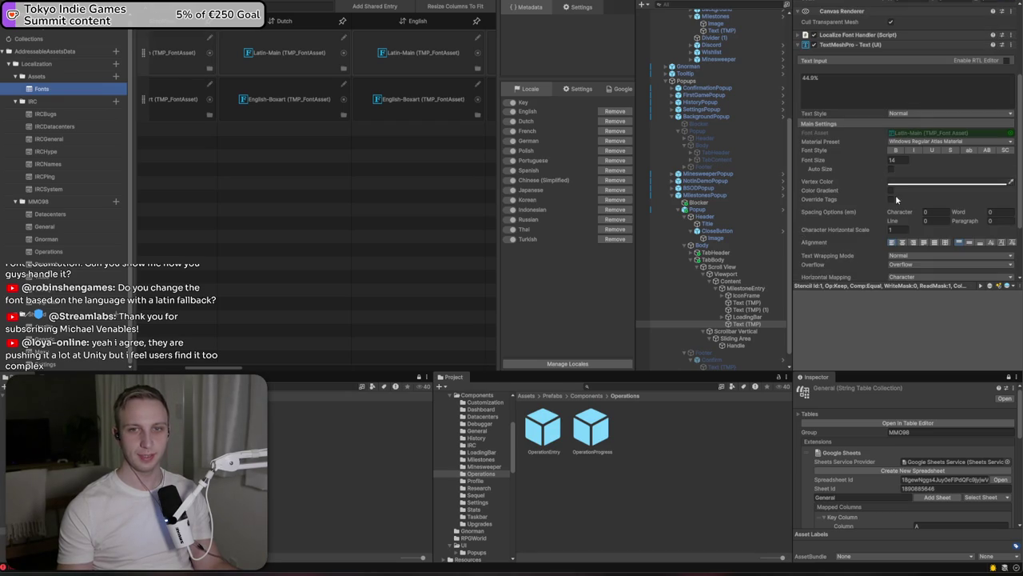
scroll(899, 212, "down", 2)
scroll(937, 113, "up", 5)
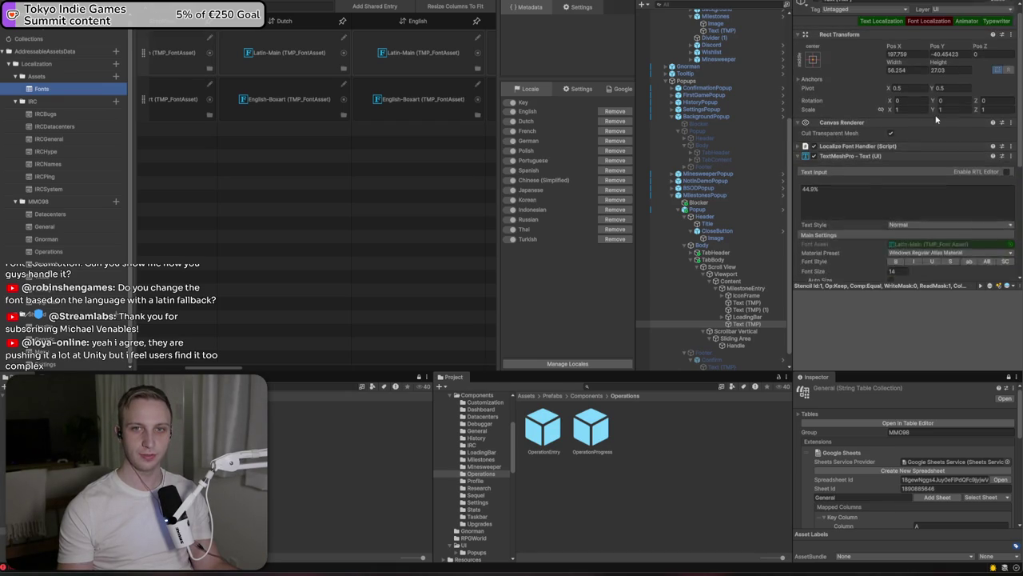
left_click(839, 156)
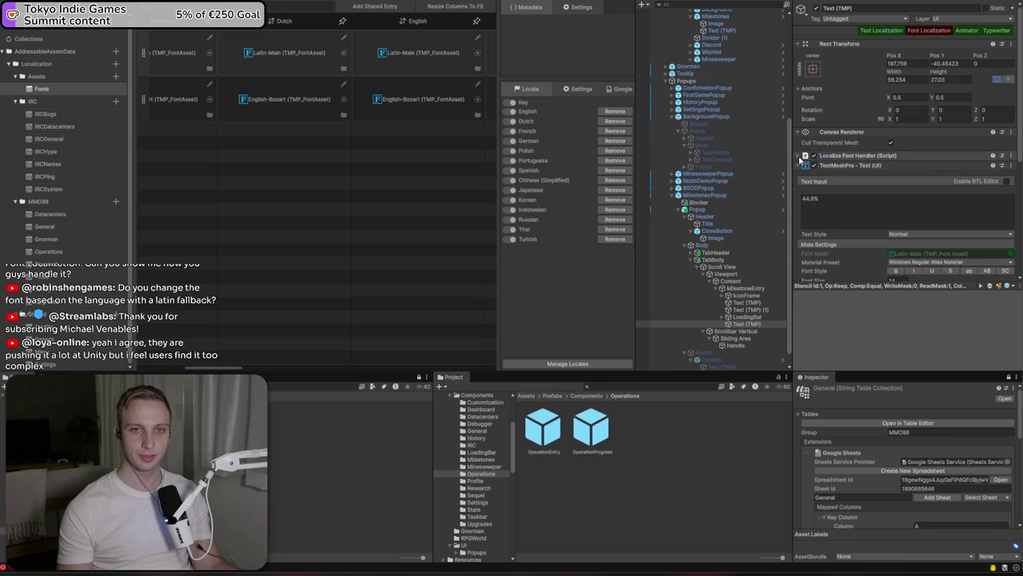
left_click(843, 157)
right_click(842, 157)
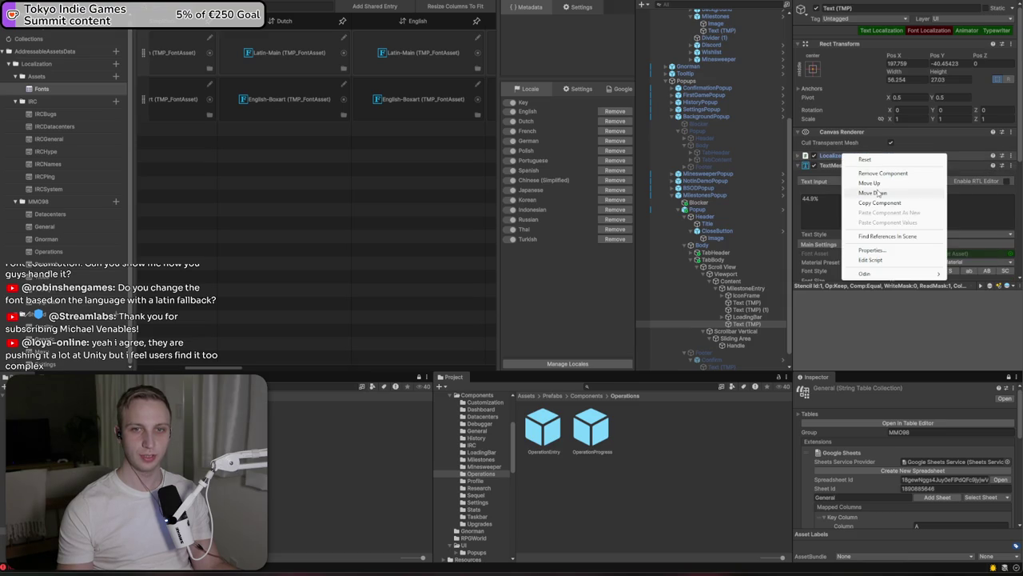
left_click(879, 260)
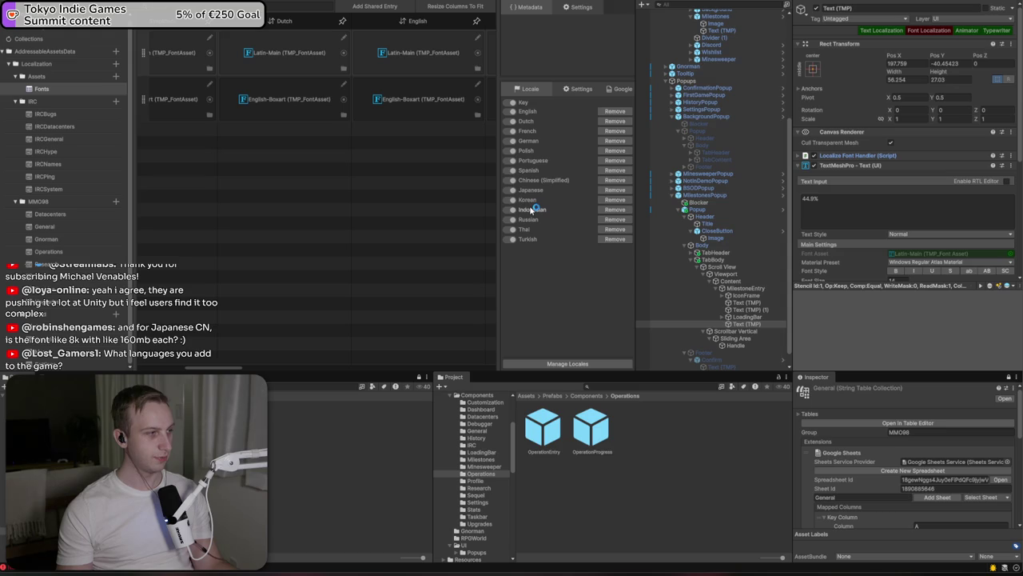
Browse to Assets > Art > Fonts and select the Chinese-Main font asset
left_click(534, 395)
left_click(638, 432)
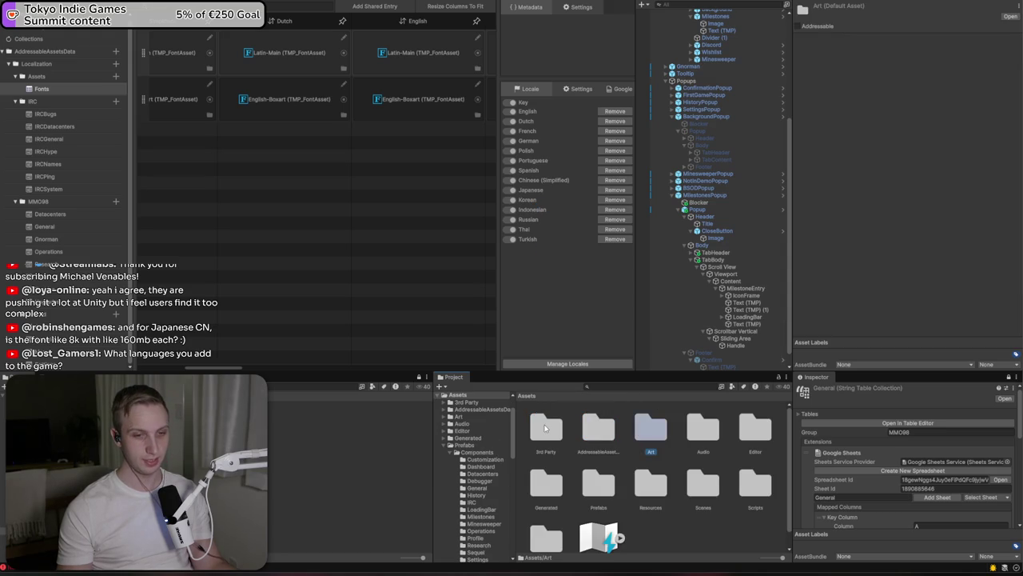
double_click(655, 430)
double_click(693, 430)
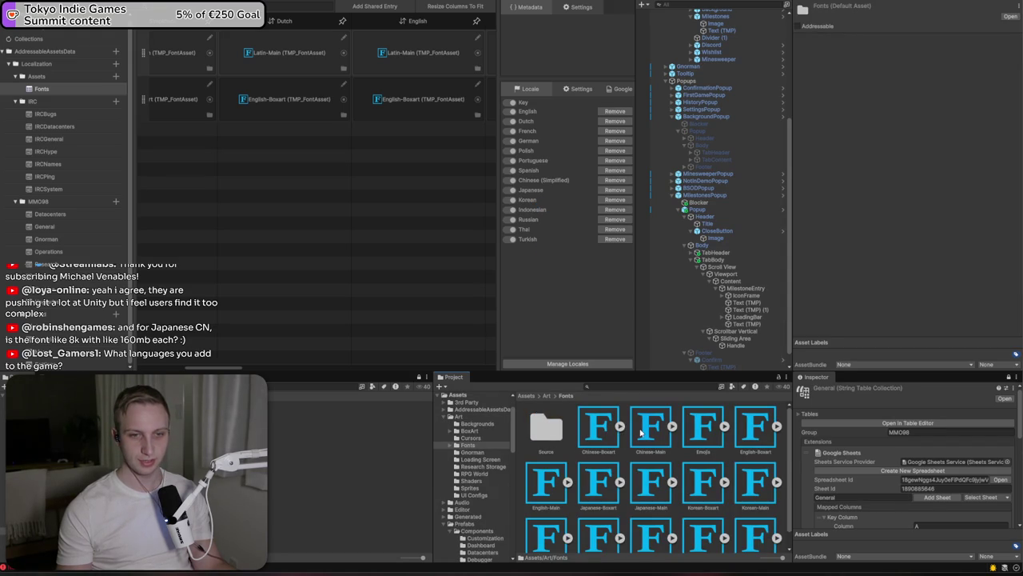
left_click(640, 431)
scroll(859, 254, "down", 10)
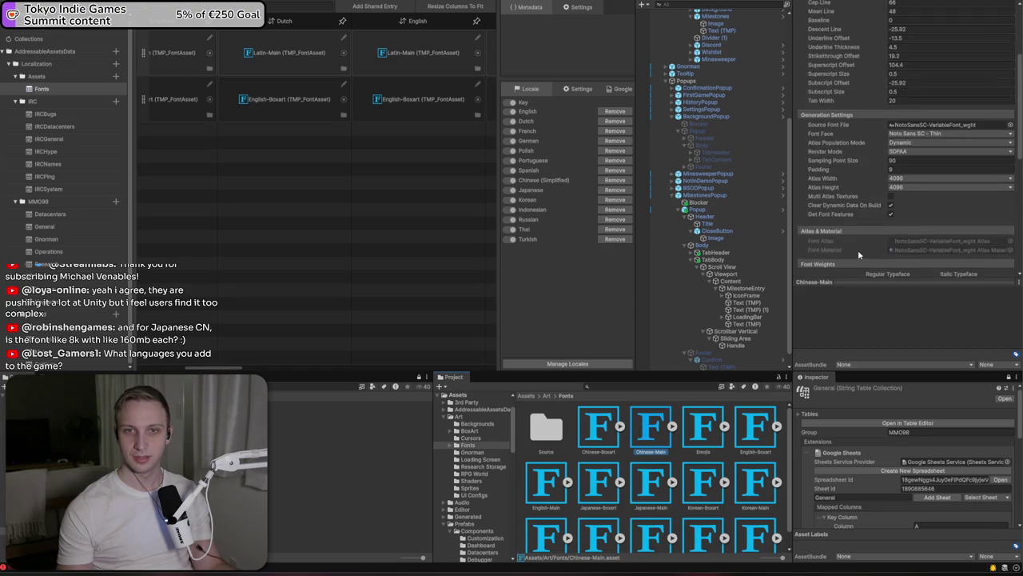
scroll(859, 254, "up", 6)
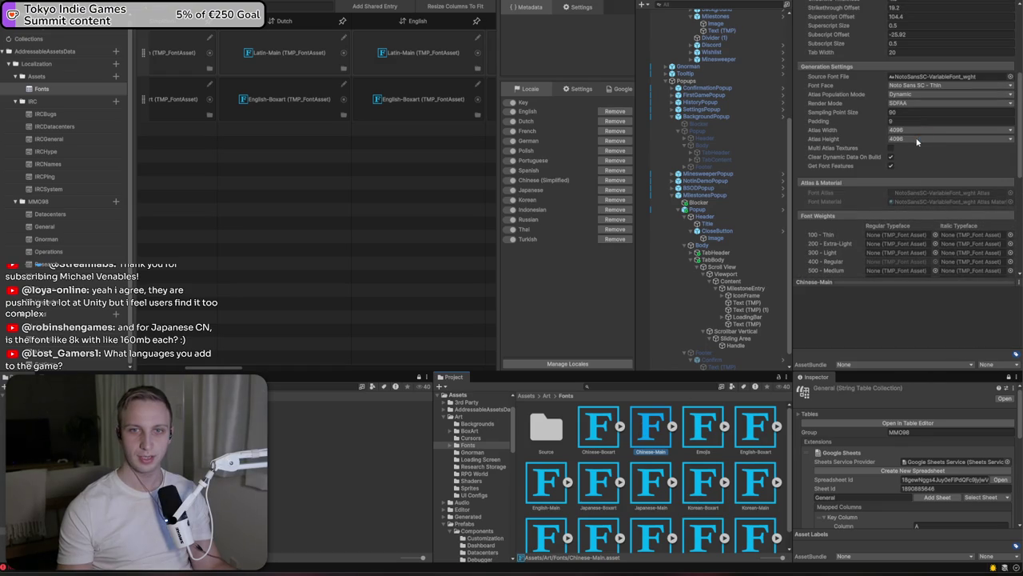
Open Chinese-Main's properties in a separate window, then close it
right_click(645, 448)
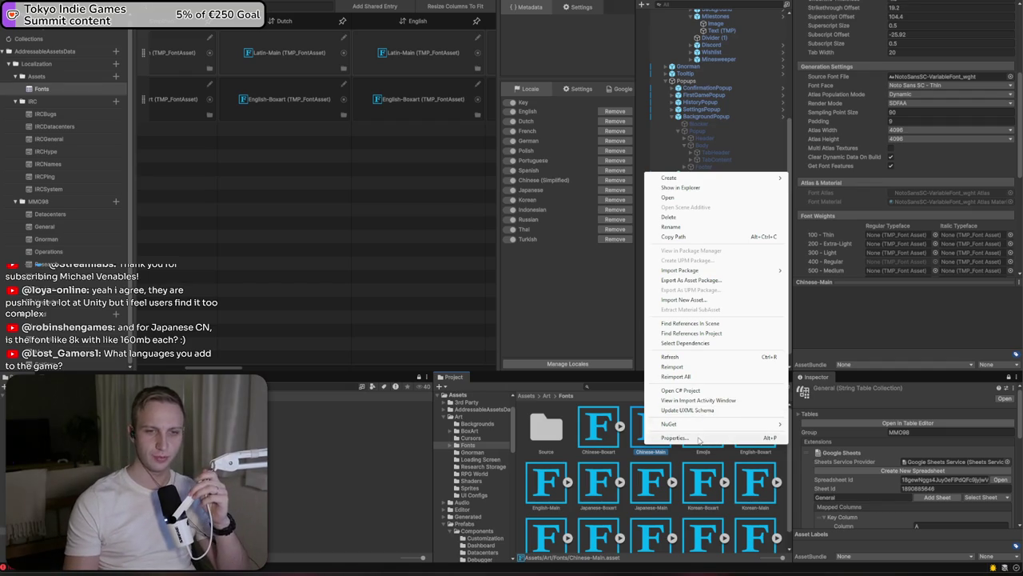
left_click(695, 437)
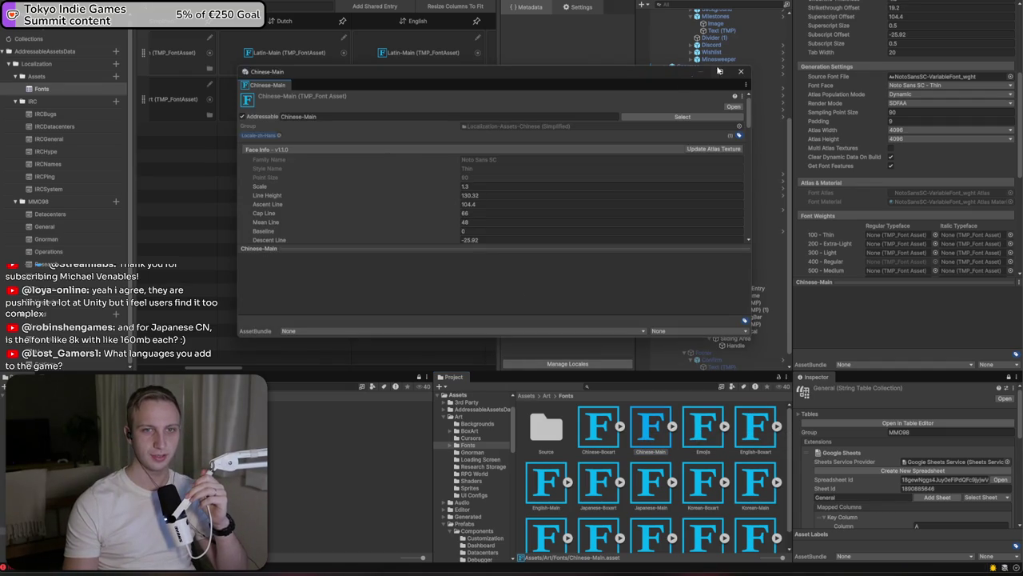
left_click(741, 71)
Open the project's code in the external editor, then switch to the Win 98 image results
right_click(627, 462)
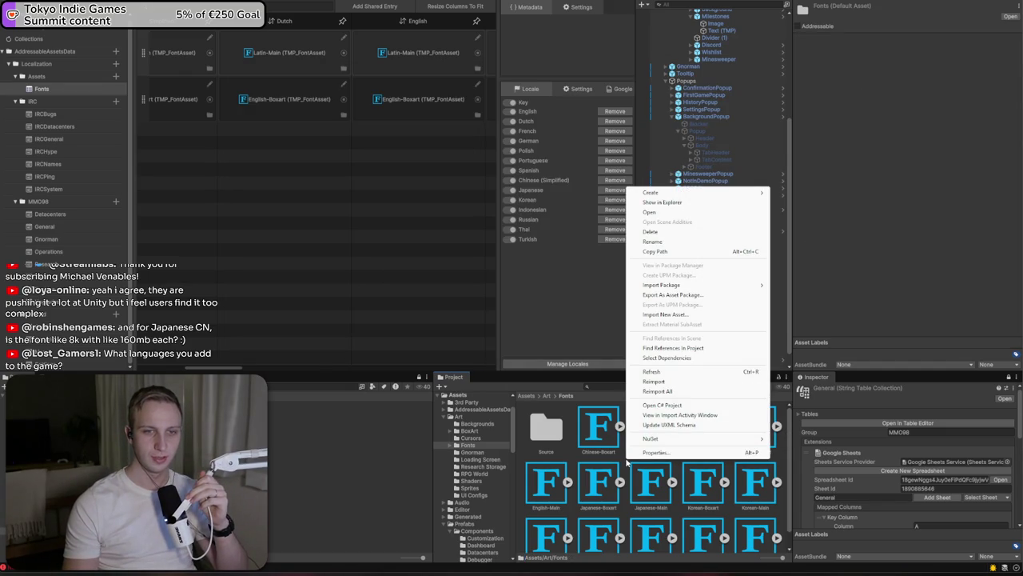
left_click(662, 203)
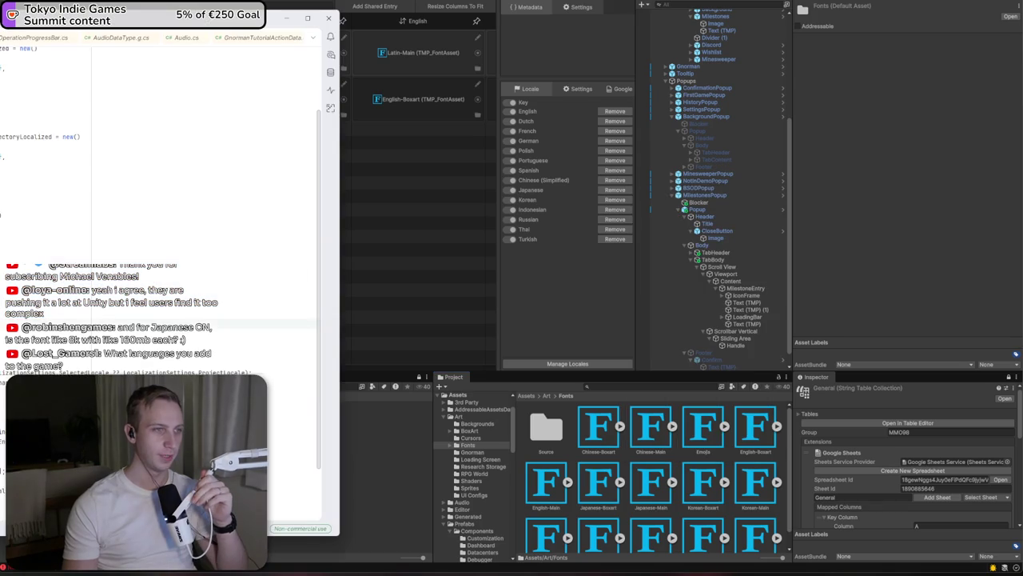
left_click(286, 22)
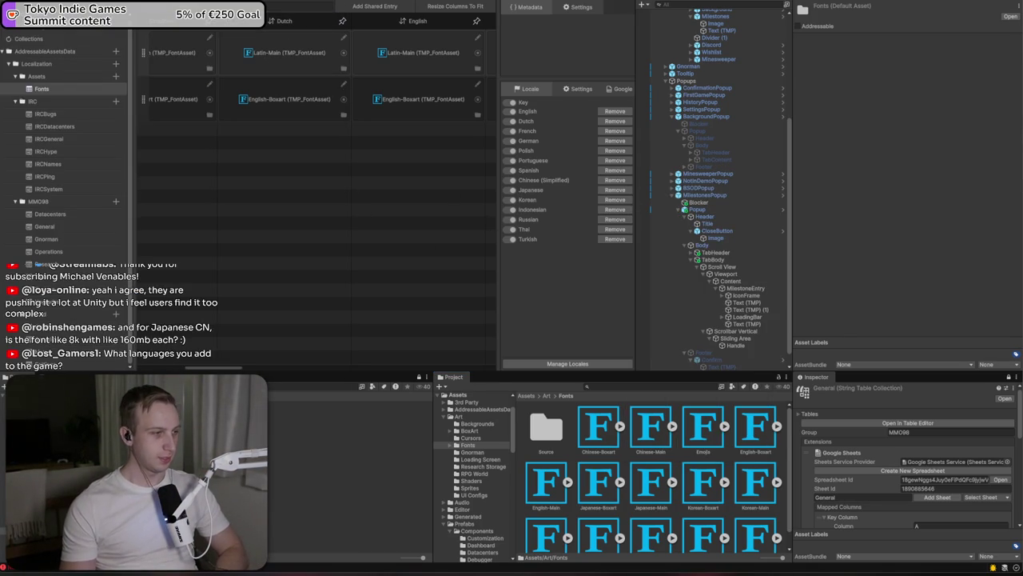
key("alt+Tab")
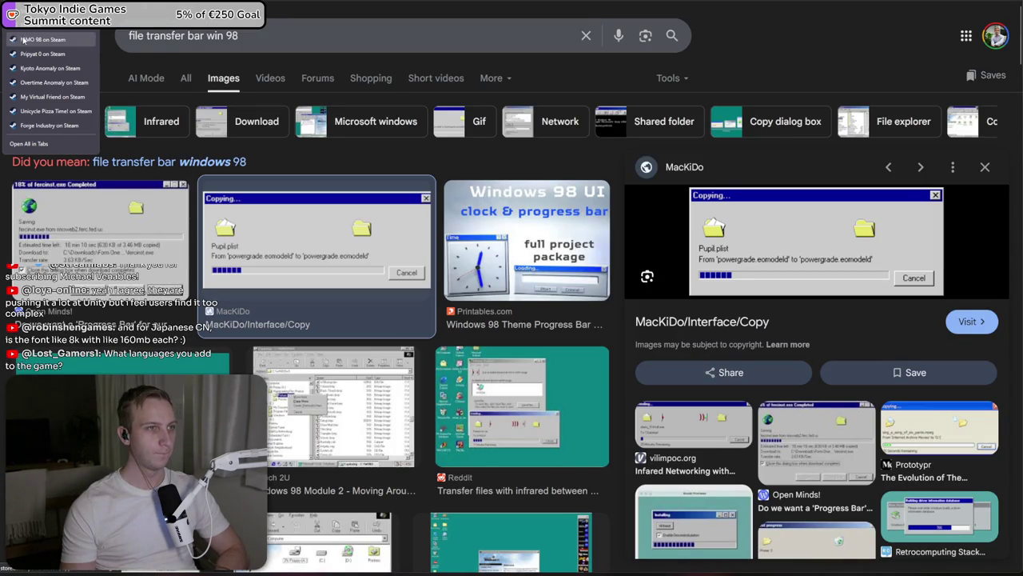
Switch to the MMO 98 Steam store page and scroll down to its languages
key("alt+Tab")
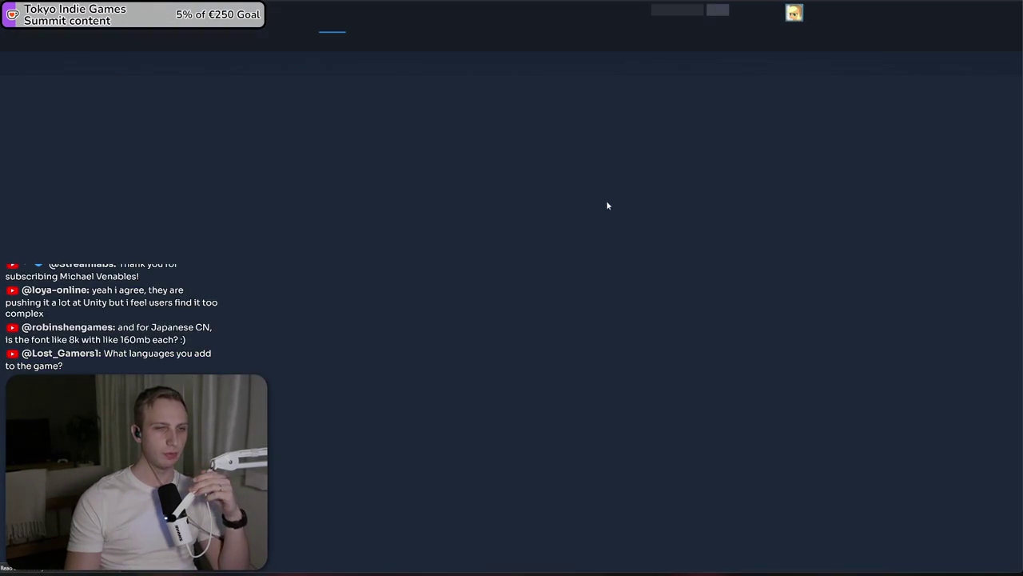
scroll(745, 336, "down", 10)
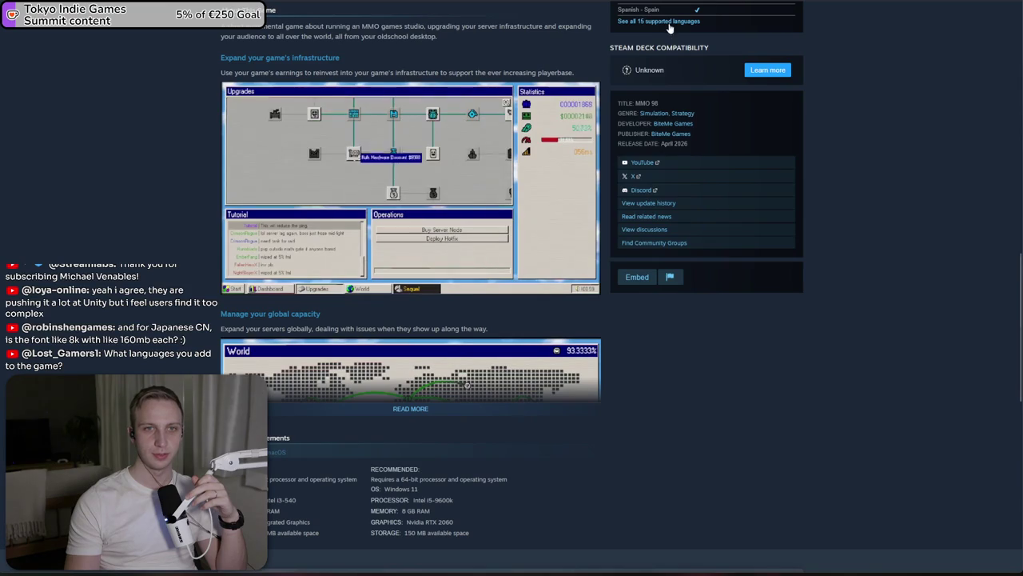
Expand all 15 supported languages, then open the MMO 98 community discussions
left_click(668, 27)
scroll(907, 154, "up", 3)
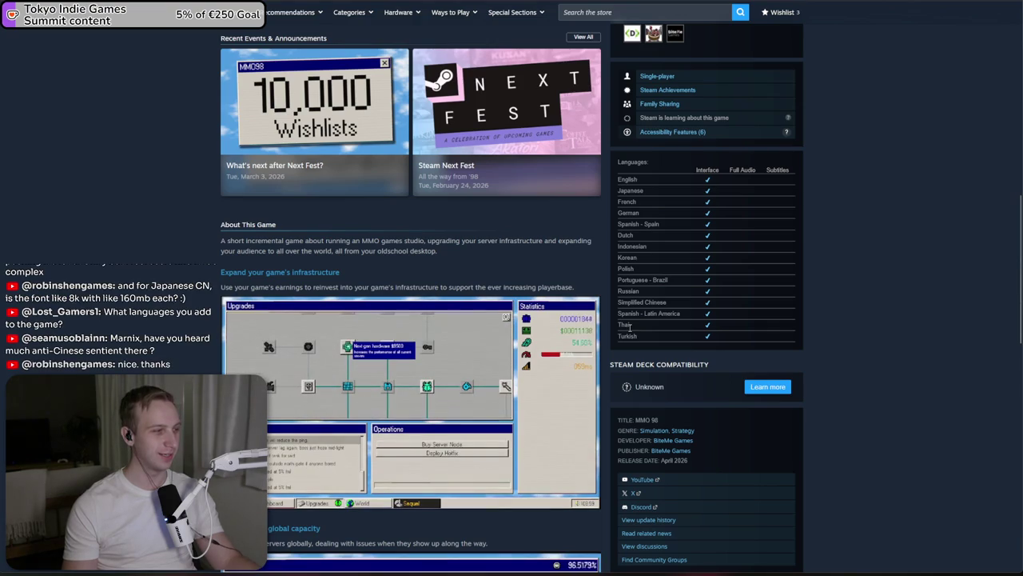
triple_click(552, 247)
scroll(552, 246, "down", 3)
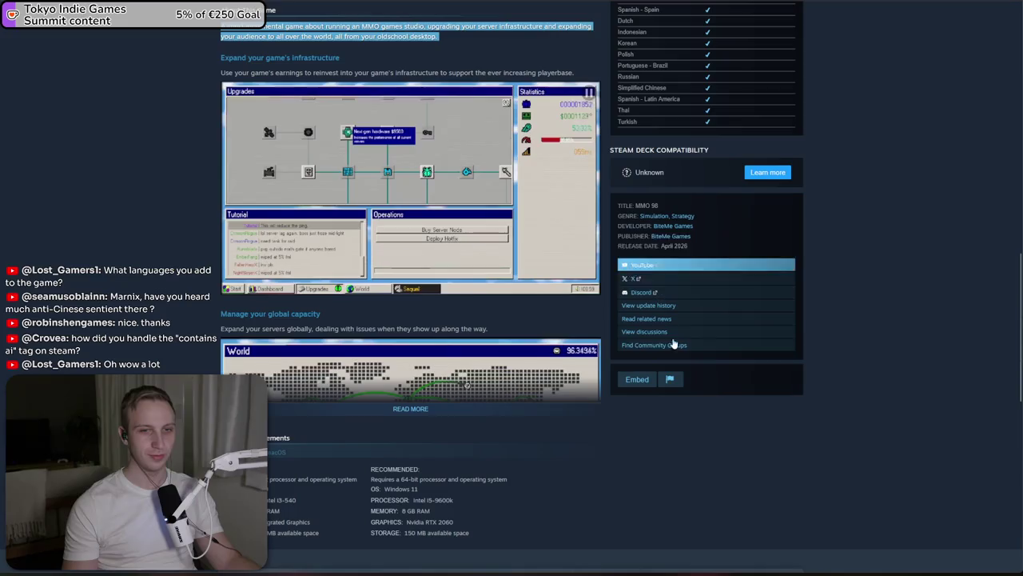
left_click(662, 332)
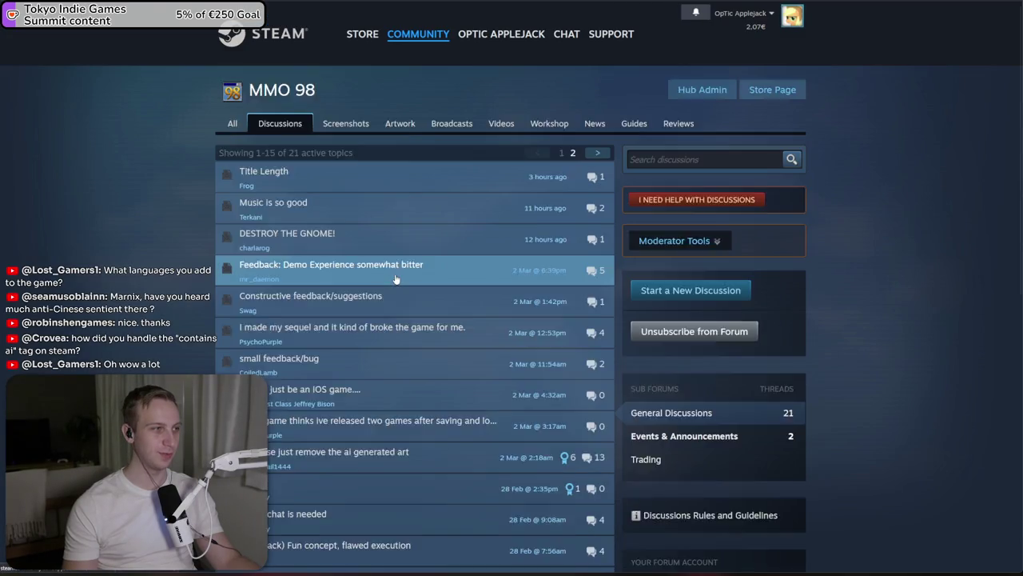
Read the 'Please just remove the ai generated art' thread, then return to Unity
left_click(415, 452)
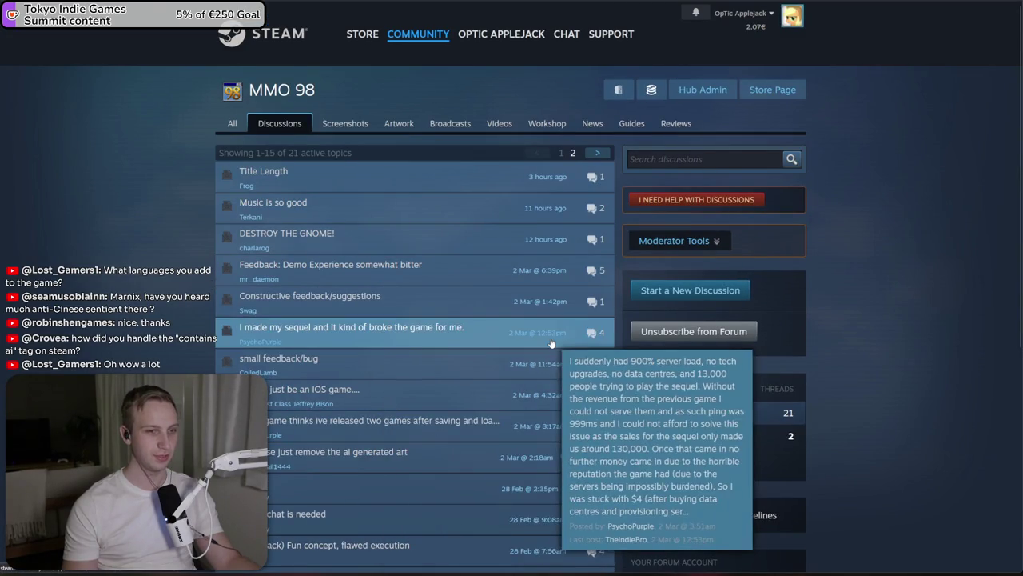
scroll(550, 339, "down", 2)
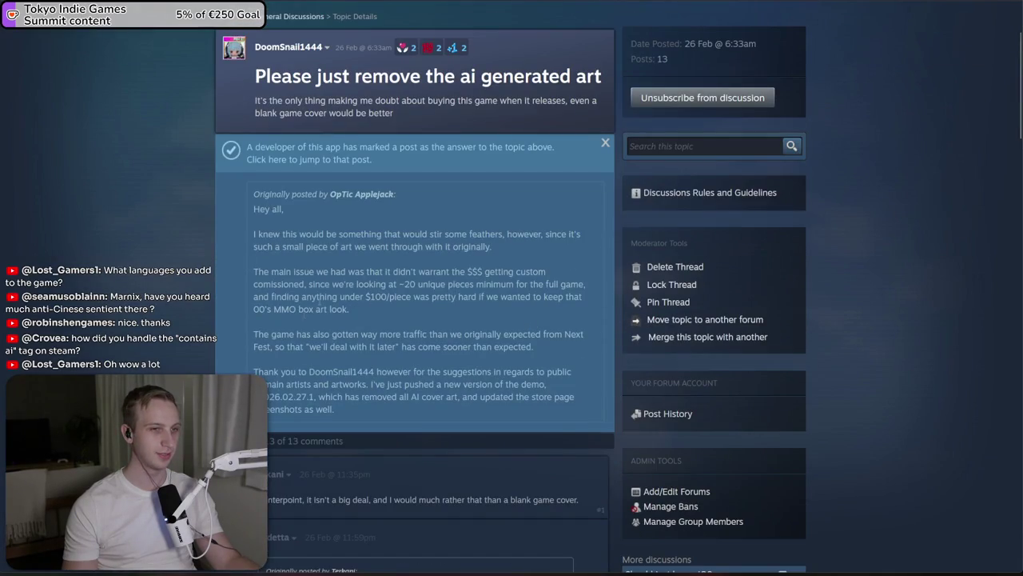
mouse_move(366, 309)
left_mouse_down()
mouse_move(583, 352)
mouse_move(406, 328)
left_mouse_up()
left_click(480, 340)
left_click(406, 324)
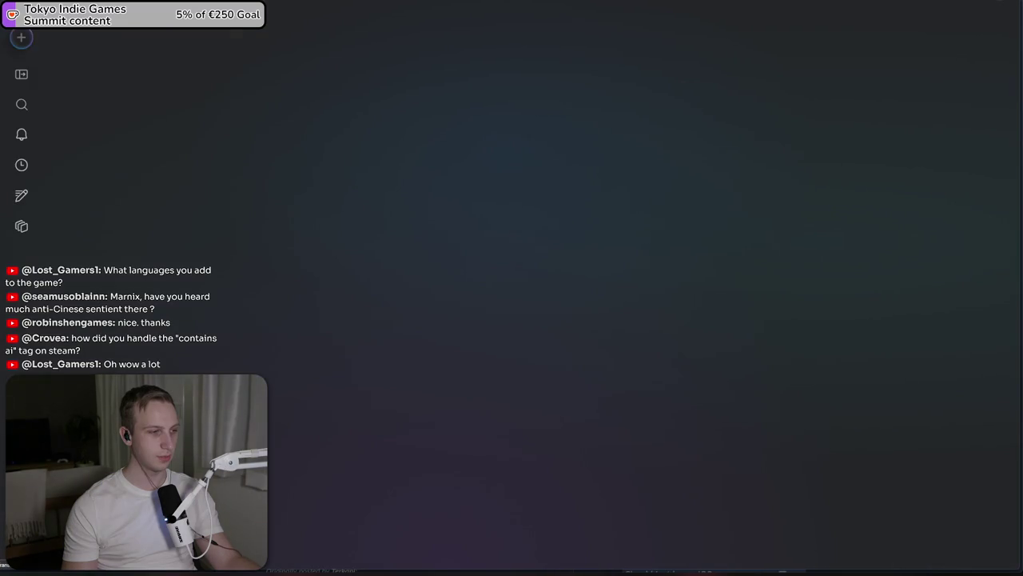
key("alt+Tab")
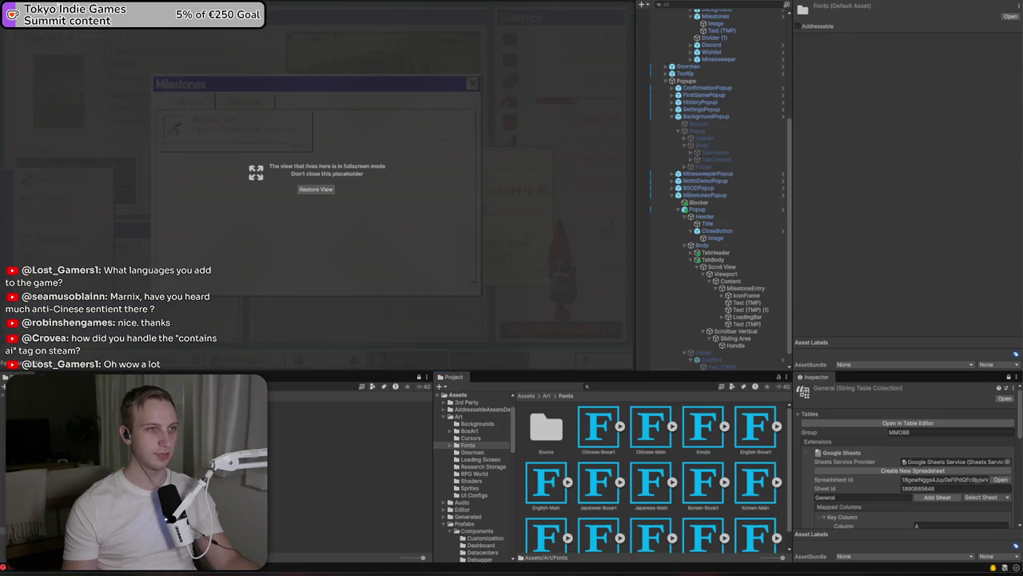
Duplicate MilestoneEntry four times into a grid of five and maximize the Game view
scroll(494, 172, "down", 5)
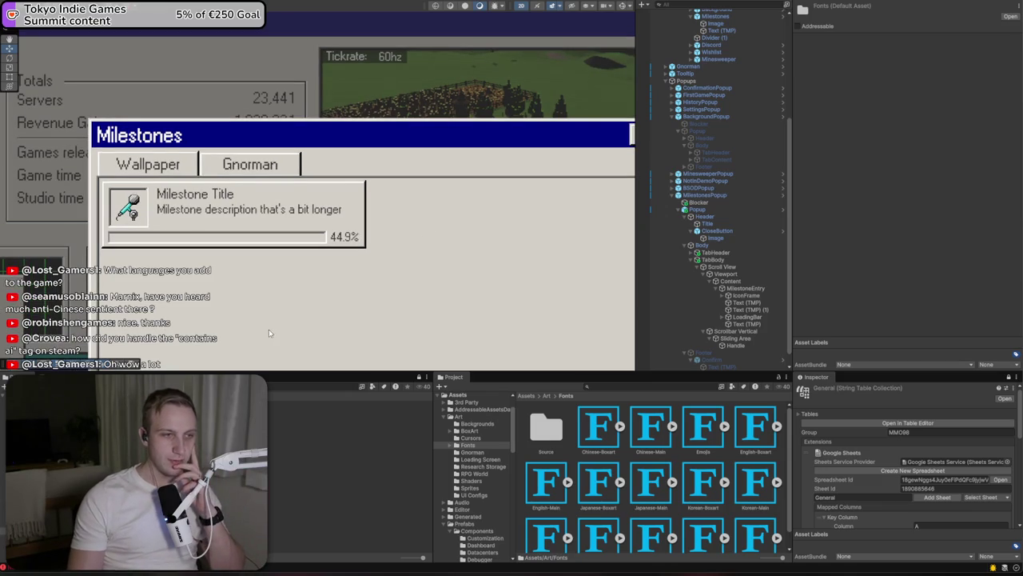
scroll(425, 187, "down", 2)
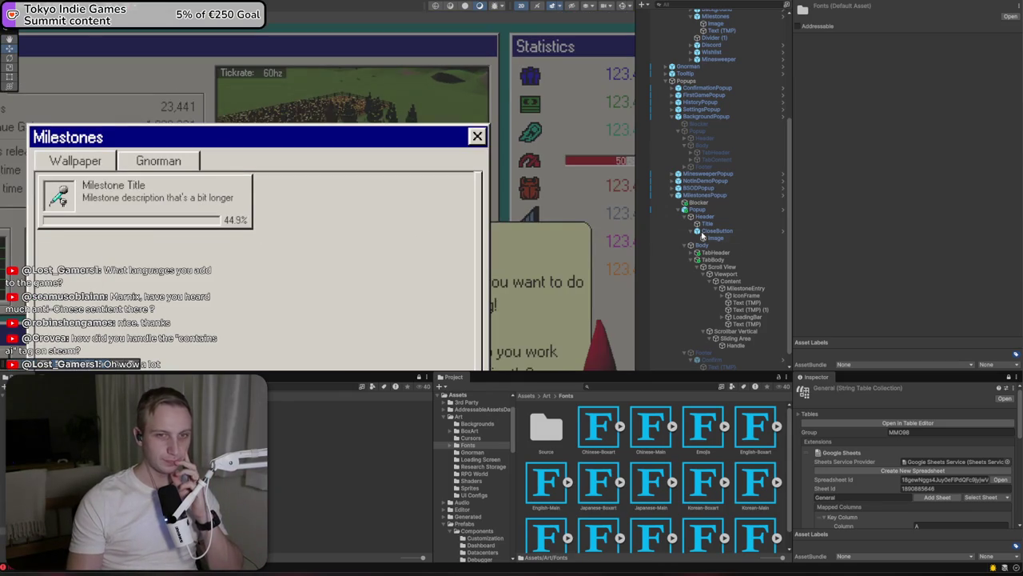
left_click(739, 289)
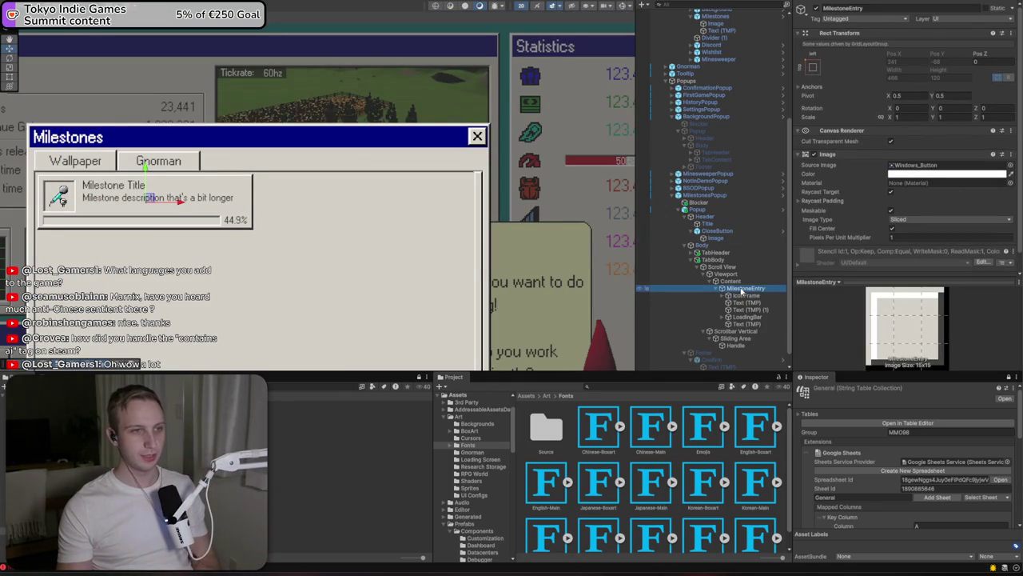
key("ctrl+d")
key("ctrl+d")
key("ctrl+d")
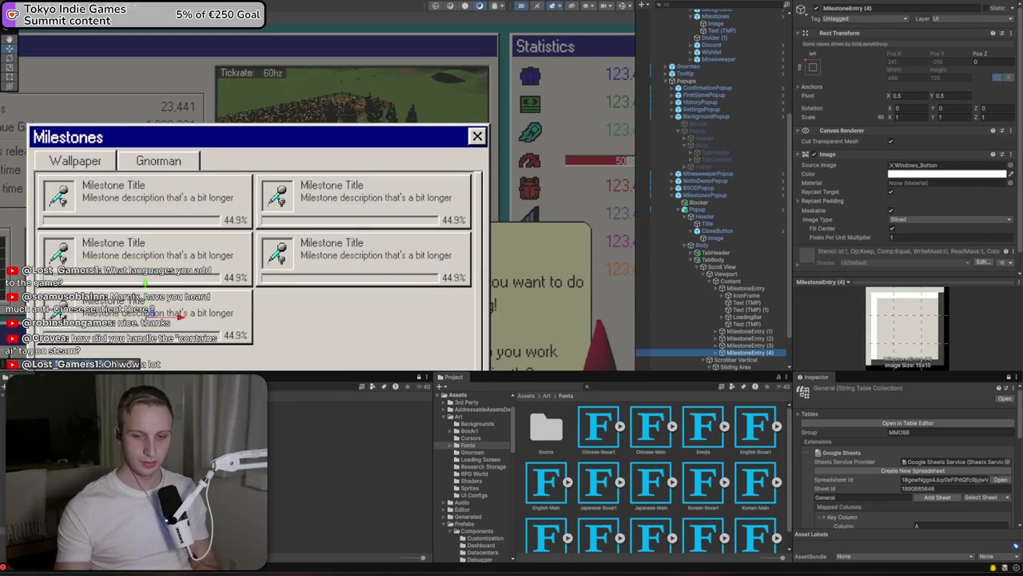
key("shift+space")
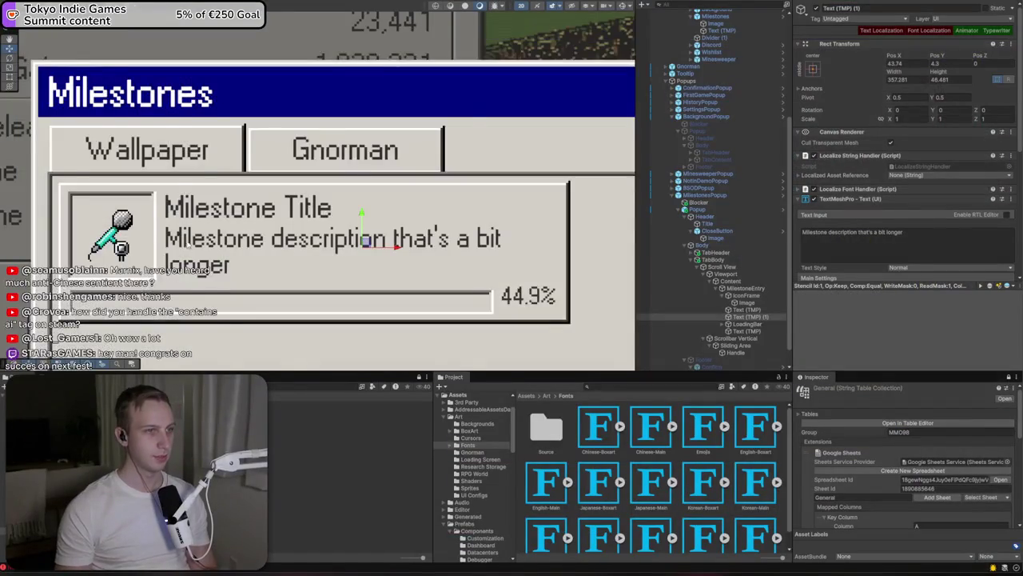
Extend the milestone description to '…you should make money…' and duplicate MilestoneEntry to fill the grid
mouse_move(248, 254)
left_mouse_down()
mouse_move(331, 234)
mouse_move(235, 249)
left_mouse_up()
left_click(934, 240)
left_click(935, 239)
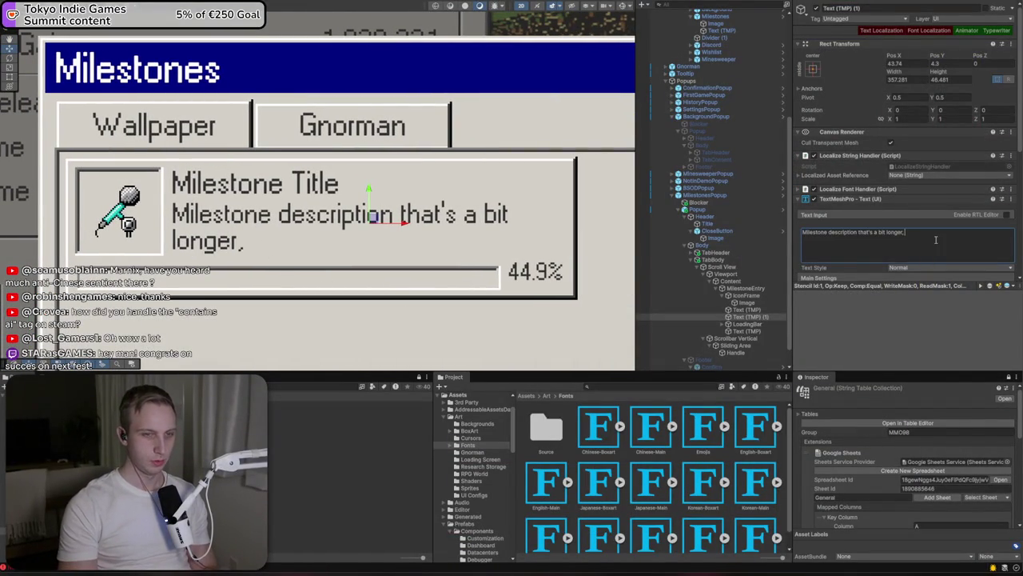
type("you")
key("BackSpace")
key("BackSpace")
key("BackSpace")
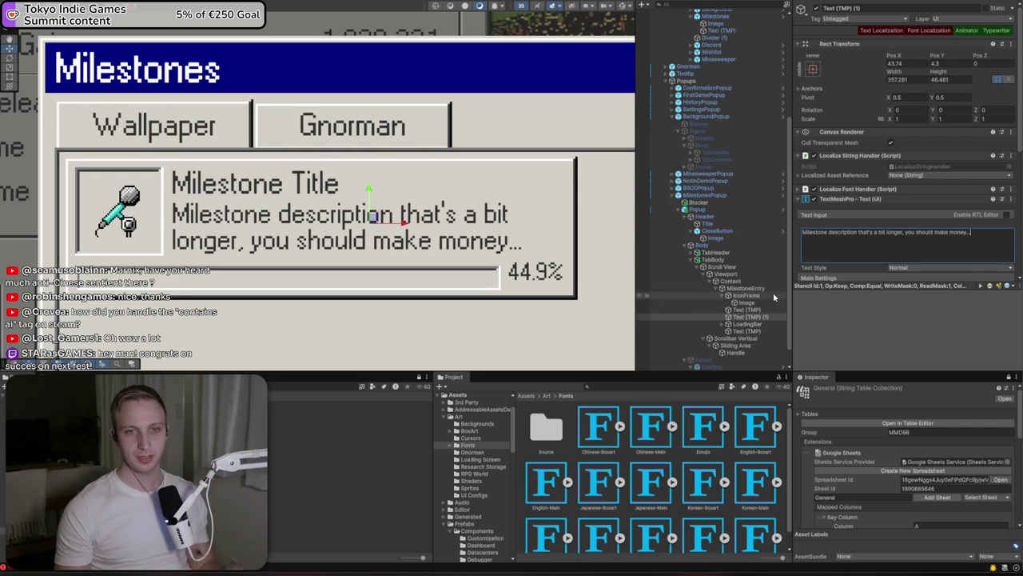
left_click(763, 289)
key("ctrl+d")
key("ctrl+d")
key("ctrl+d")
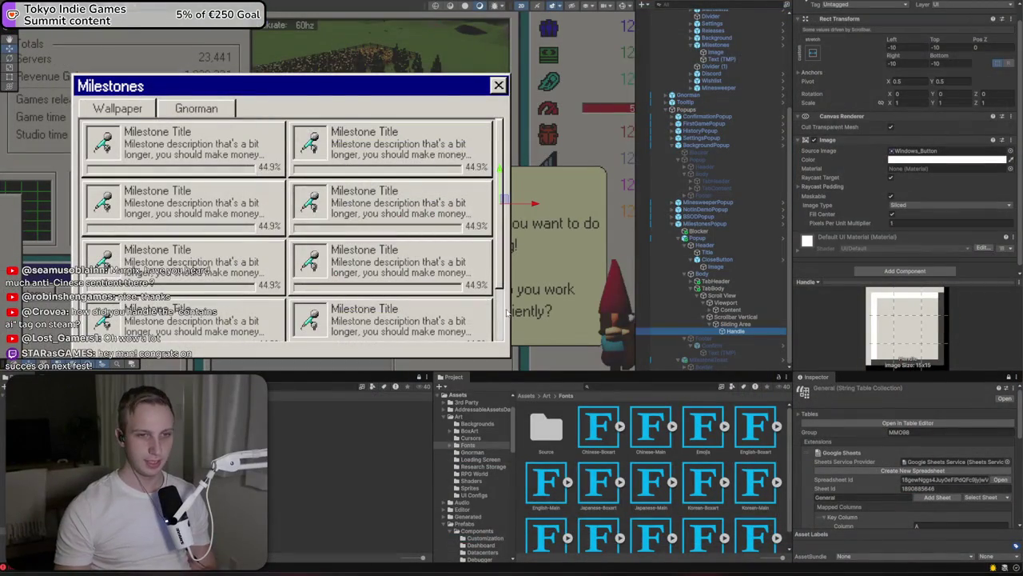
Remove the vertical scrollbar's background sprite and set its colour alpha to 0
left_click(499, 323)
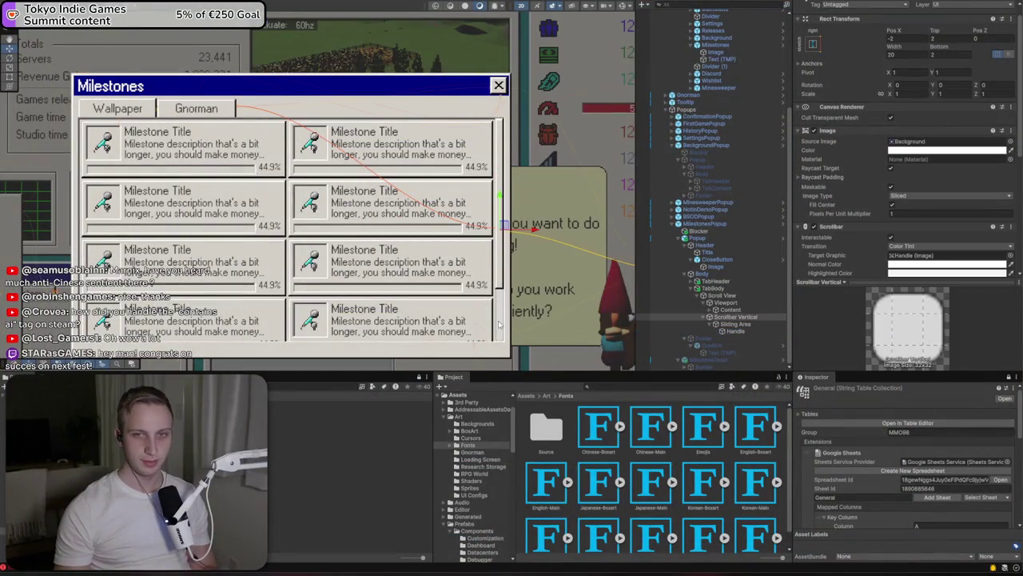
key("Delete")
left_click(919, 150)
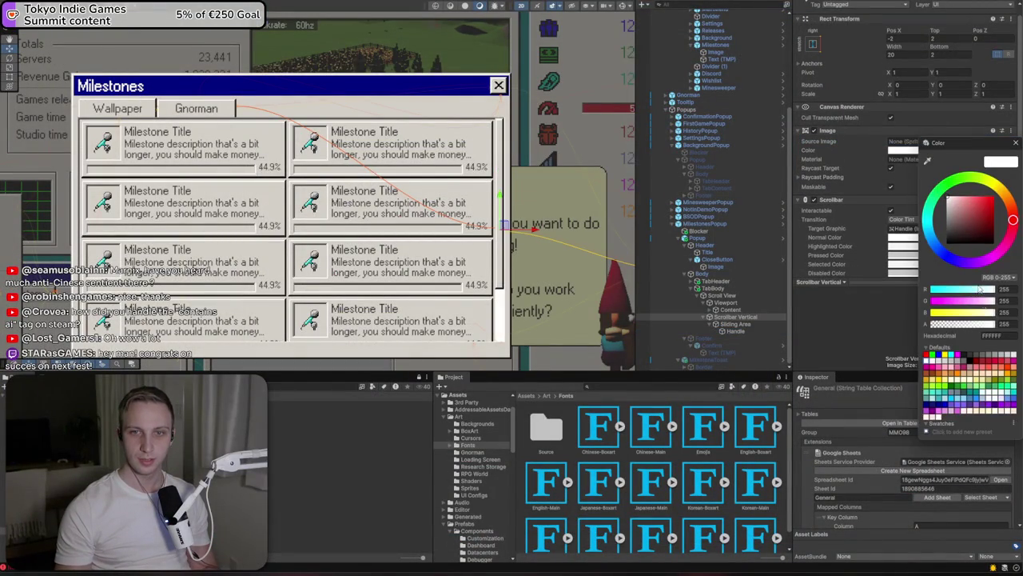
mouse_move(930, 324)
left_mouse_down()
mouse_move(951, 324)
mouse_move(932, 342)
mouse_move(1000, 324)
left_mouse_up()
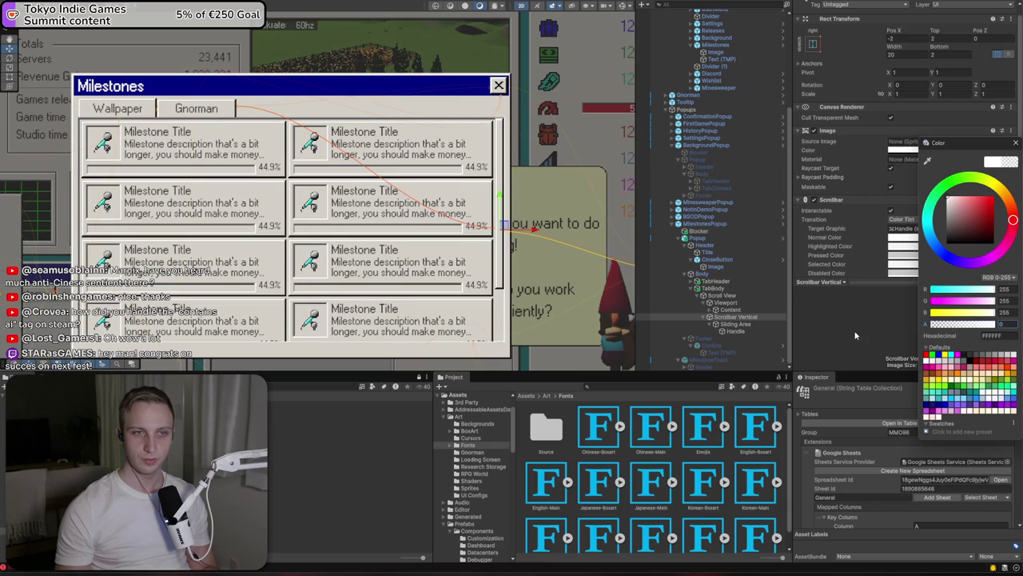
left_click(1016, 142)
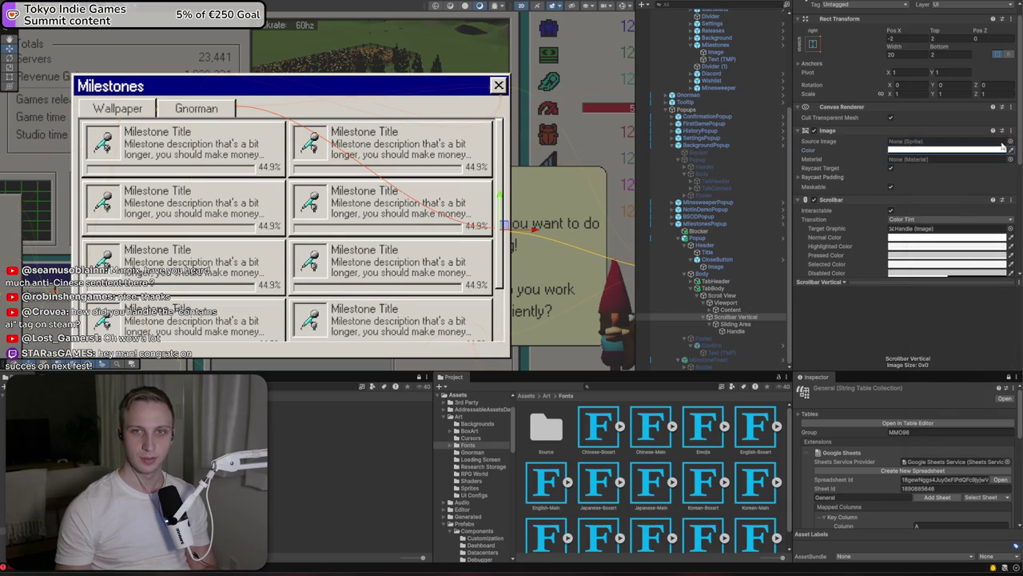
scroll(600, 72, "up", 3)
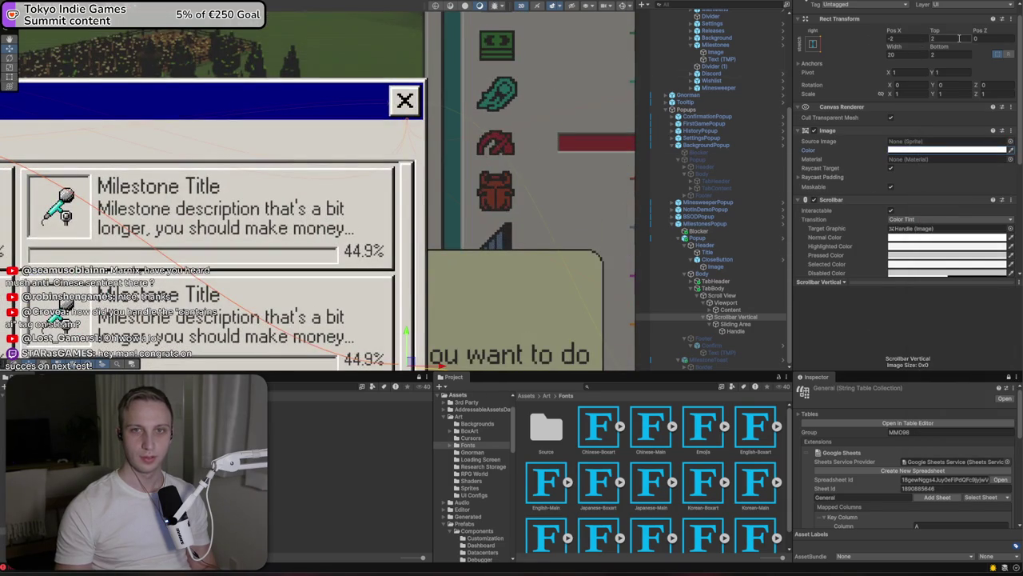
Set the scrollbar Sliding Area's top offset to 11
left_click(737, 324)
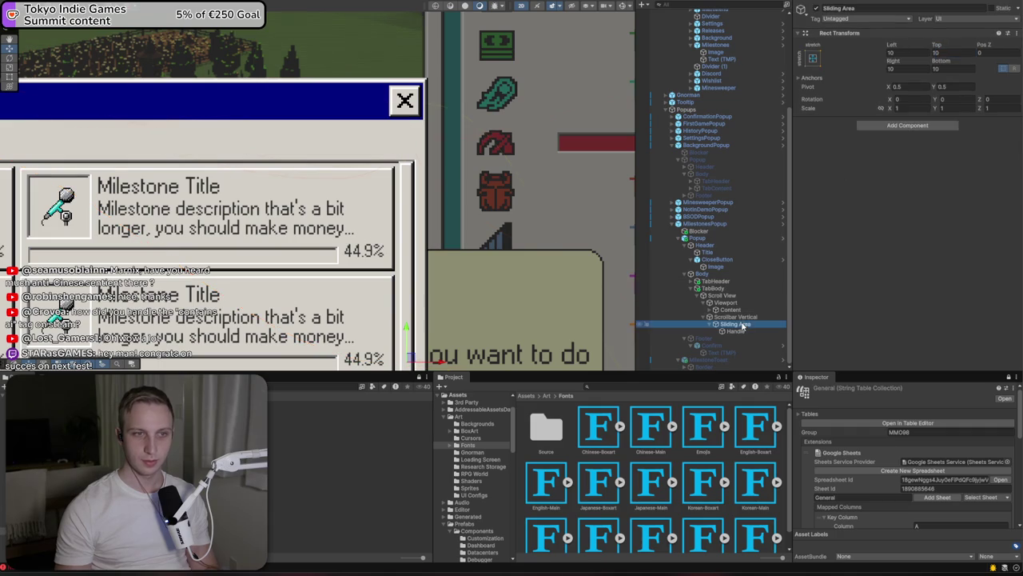
scroll(543, 220, "down", 2)
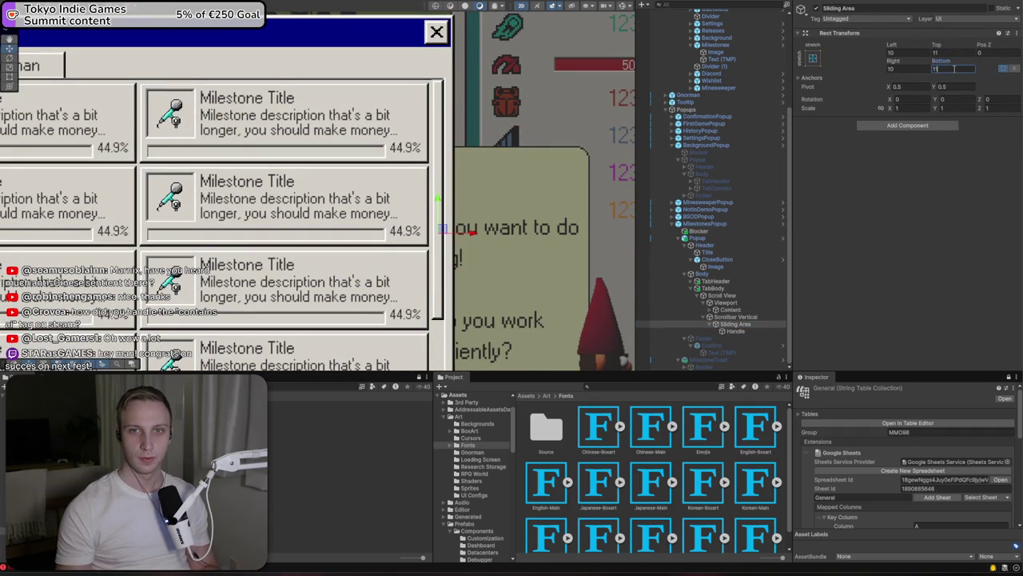
scroll(497, 24, "down", 2)
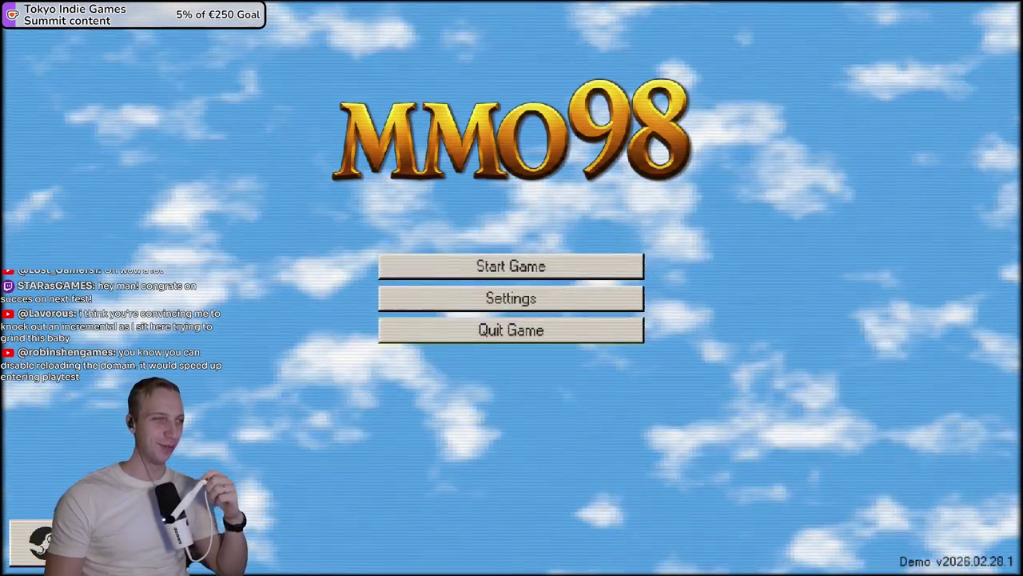
Start a new game in the Playground studio and dismiss the gnome's tip about players
left_click(517, 273)
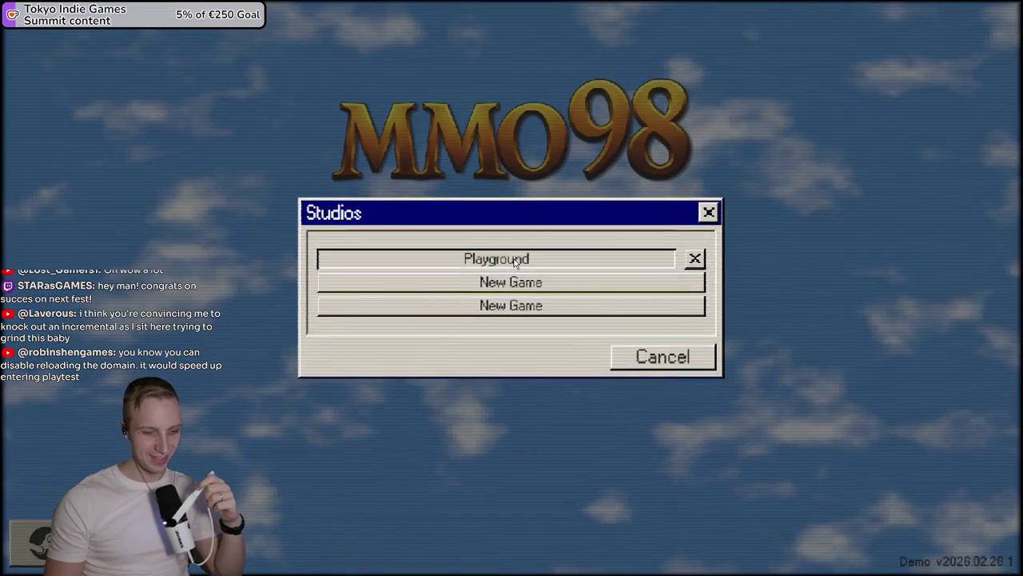
left_click(514, 257)
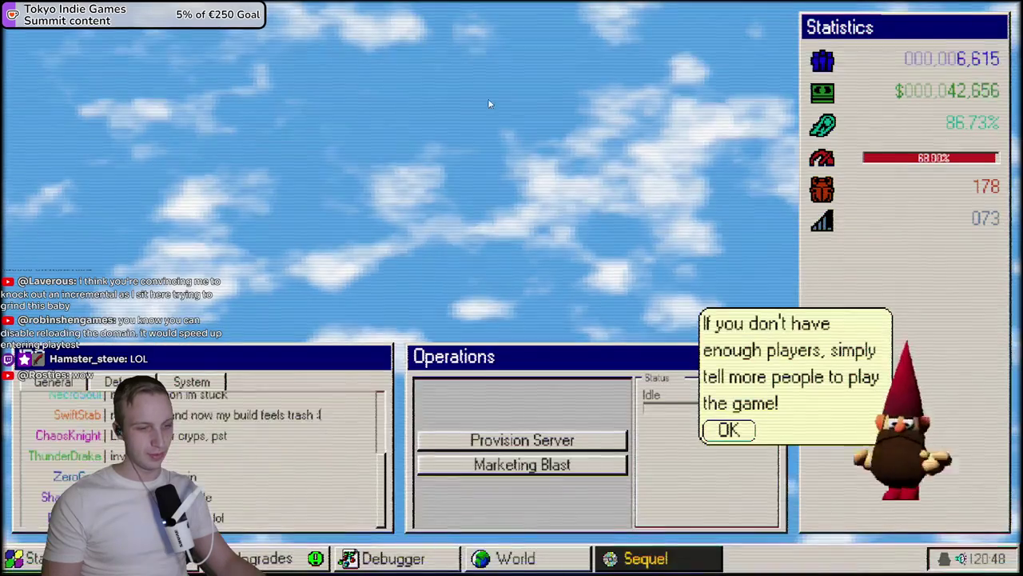
left_click(726, 427)
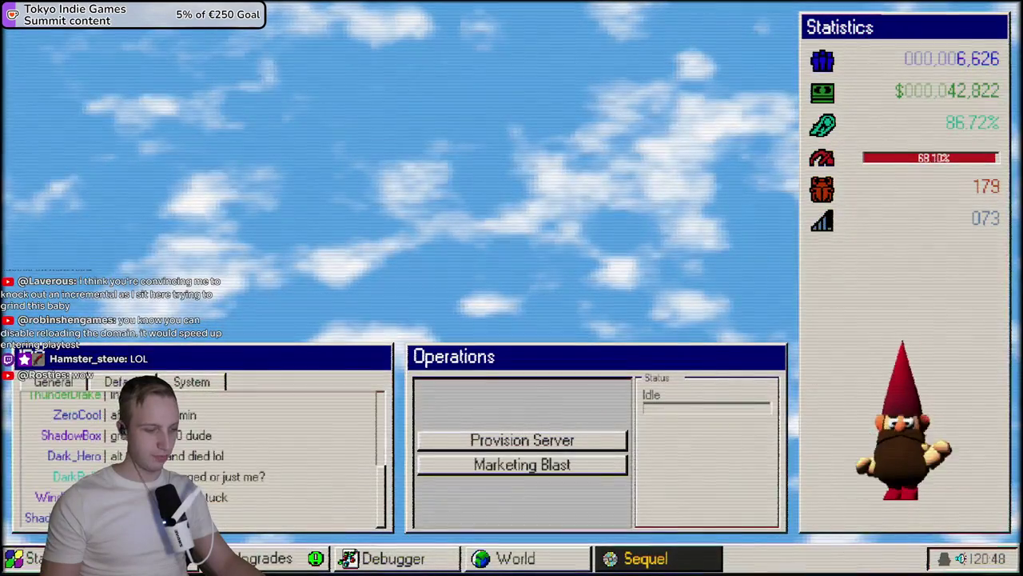
Open Milestones from the game's Start menu and scroll the two-column list up and down
left_click(24, 558)
left_click(88, 373)
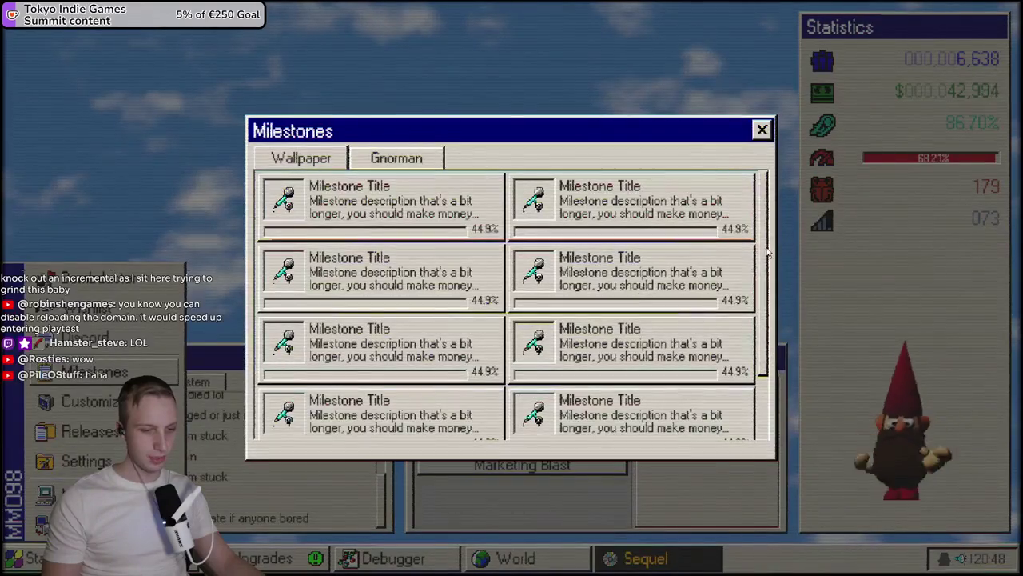
scroll(666, 286, "down", 2)
scroll(750, 208, "up", 2)
scroll(743, 204, "down", 1)
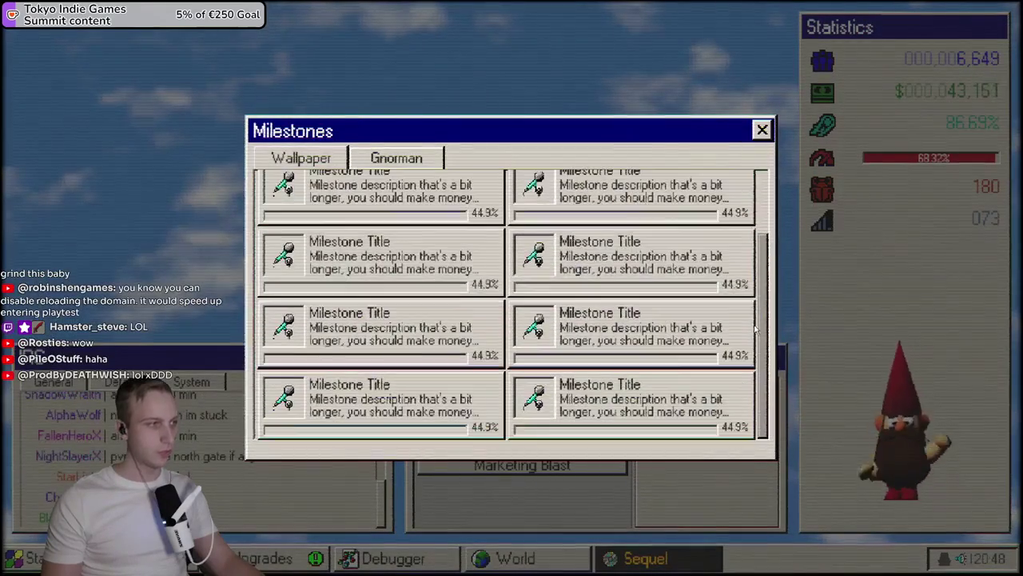
scroll(735, 201, "up", 1)
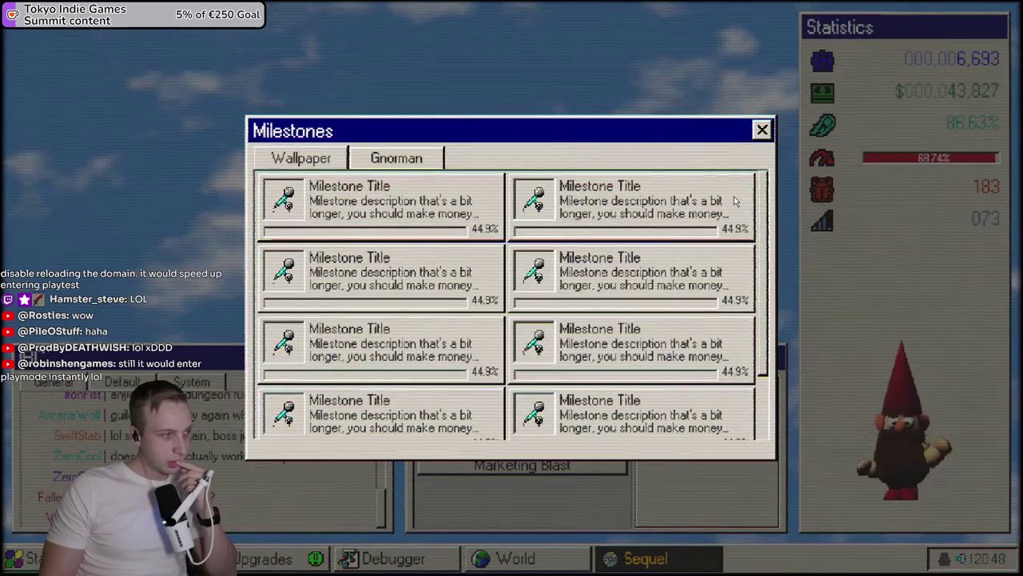
scroll(703, 328, "up", 3)
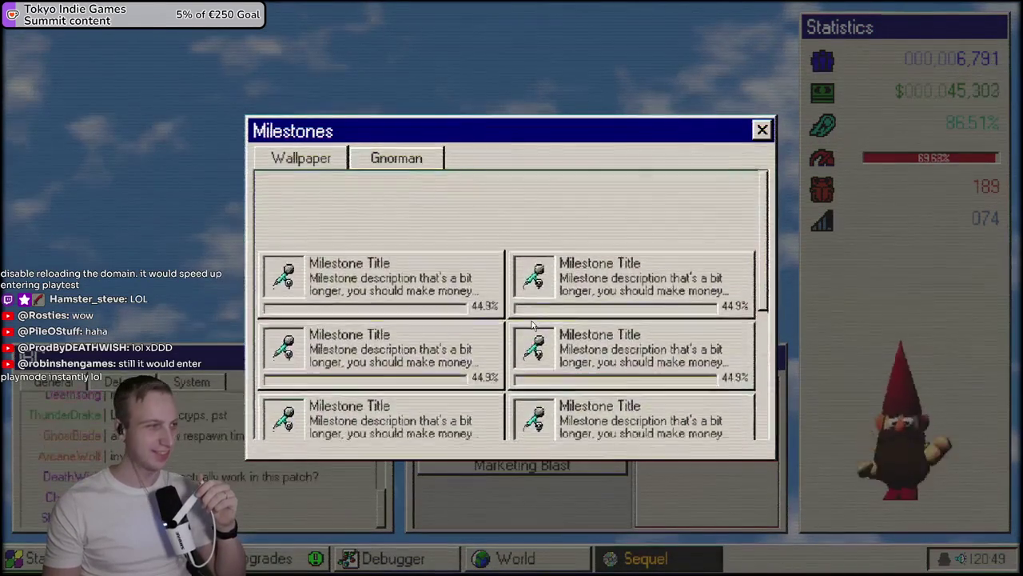
scroll(535, 328, "down", 3)
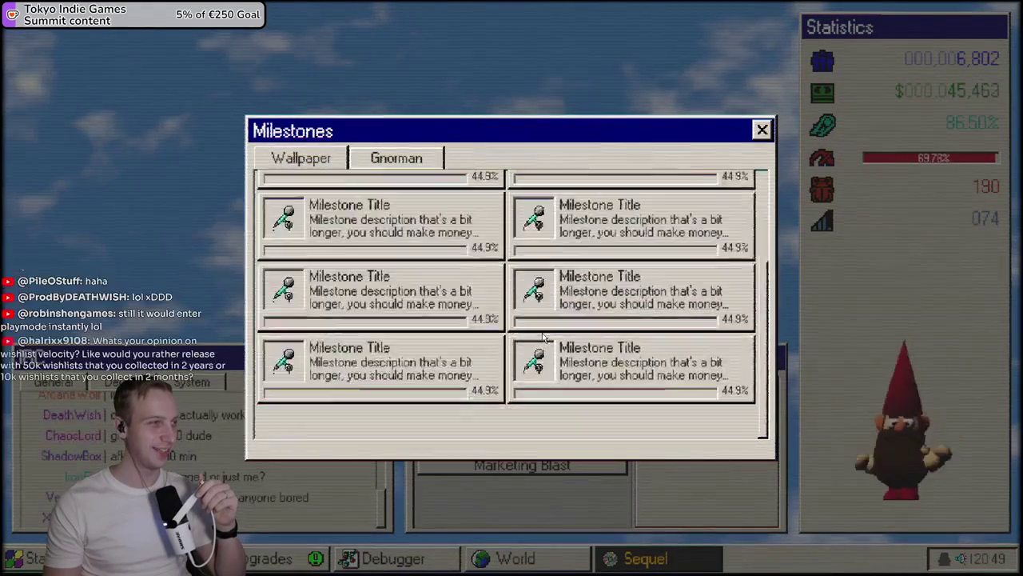
scroll(541, 331, "up", 3)
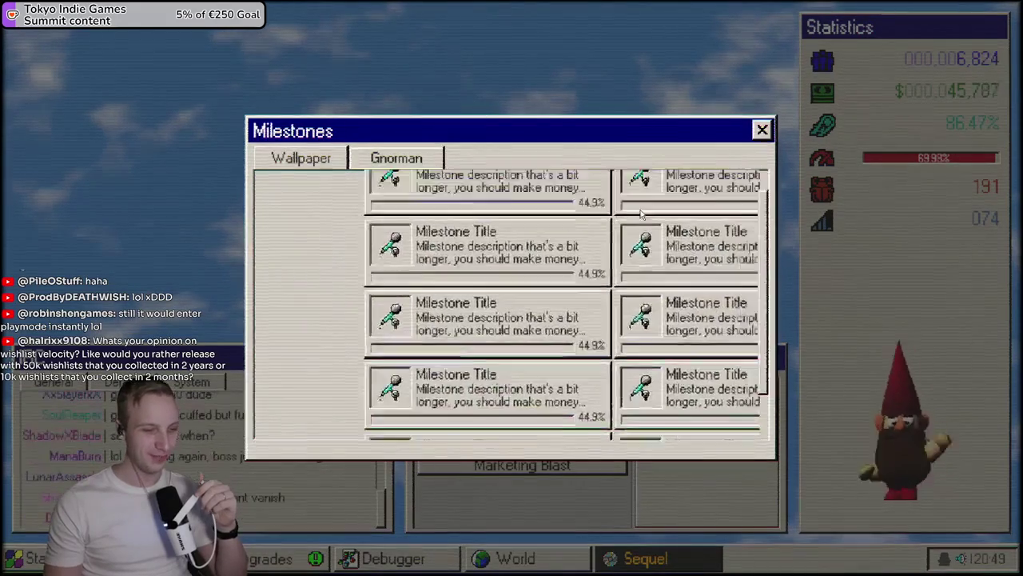
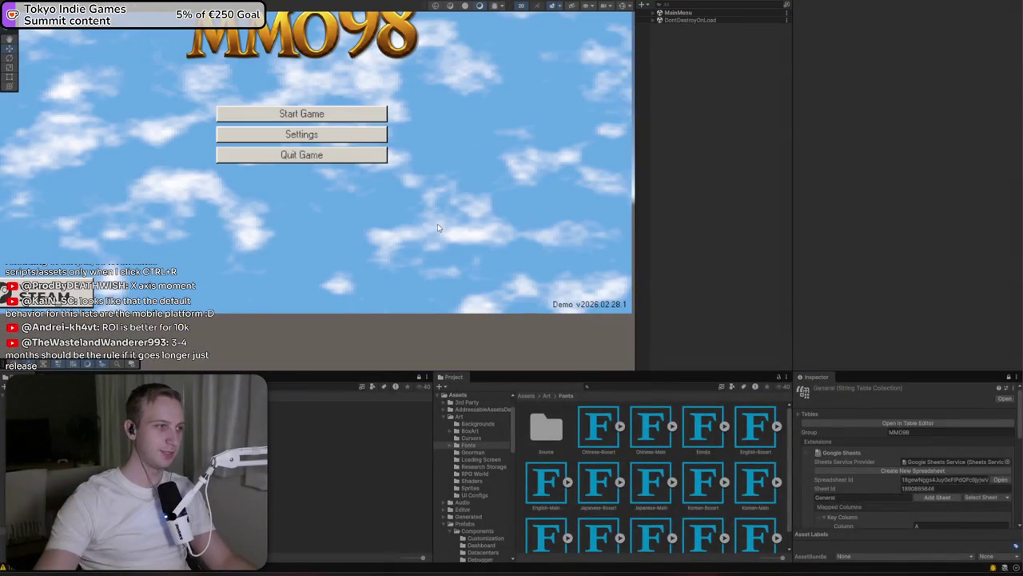
Start a new game in the Playground studio and open Milestones from the Start menu
left_click(302, 113)
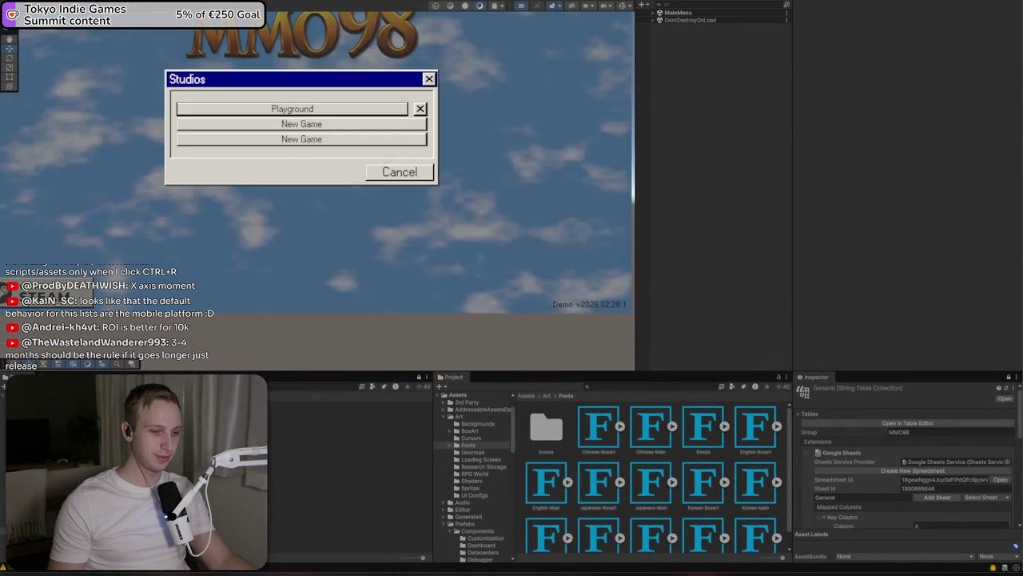
left_click(302, 110)
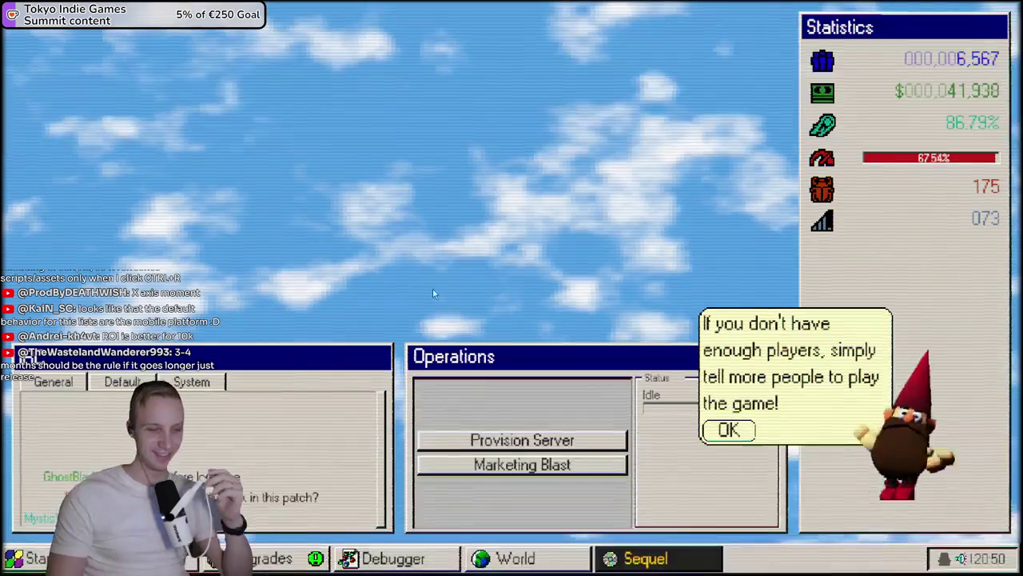
left_click(24, 558)
left_click(92, 371)
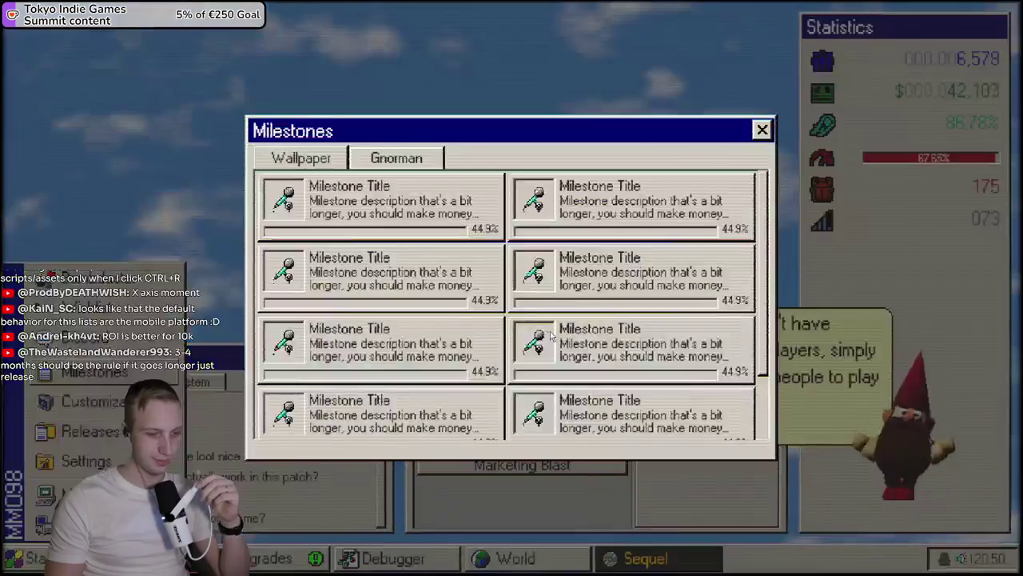
Scroll through the Wallpaper and Gnorman milestone cards in the Milestones window
scroll(662, 337, "down", 3)
scroll(536, 276, "up", 3)
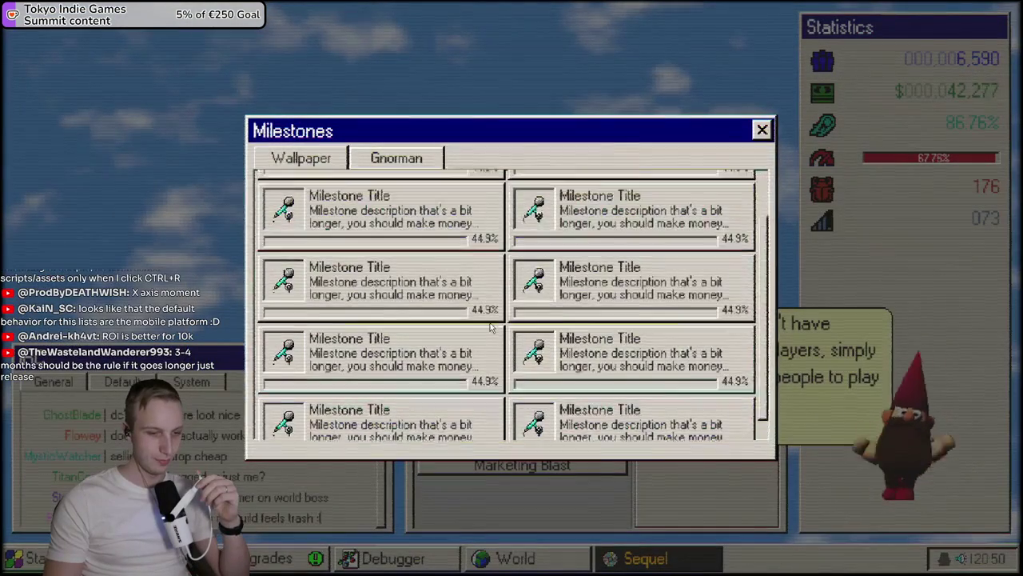
scroll(536, 276, "up", 1)
scroll(536, 280, "down", 1)
scroll(538, 287, "up", 1)
scroll(536, 286, "down", 2)
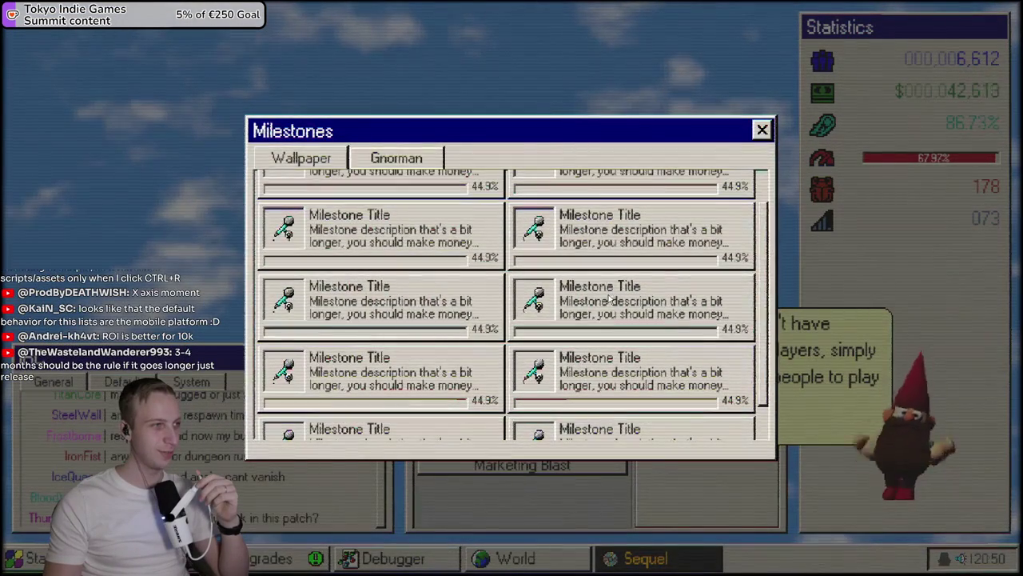
scroll(693, 294, "down", 1)
scroll(693, 296, "up", 2)
scroll(620, 275, "down", 2)
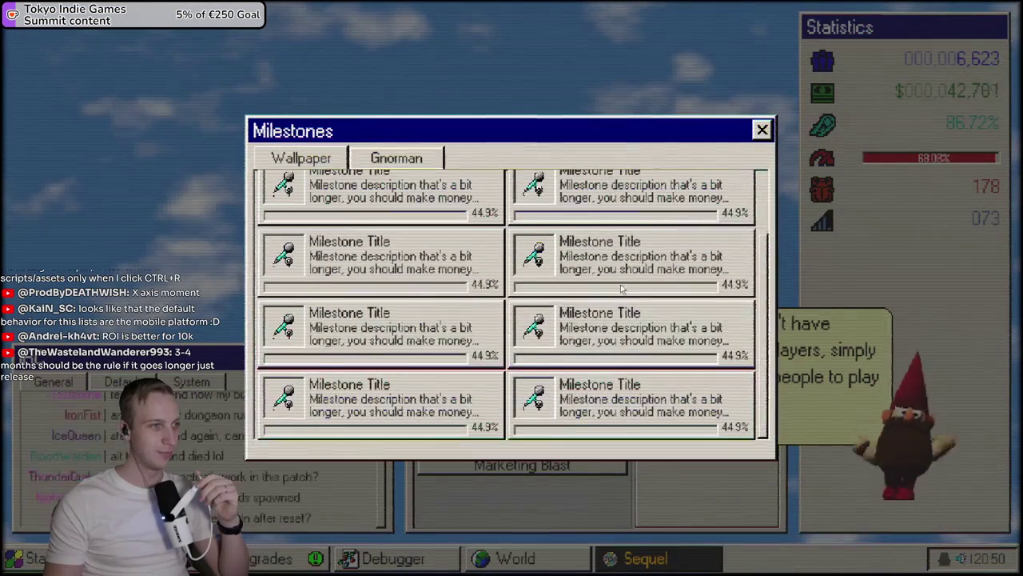
scroll(620, 274, "up", 1)
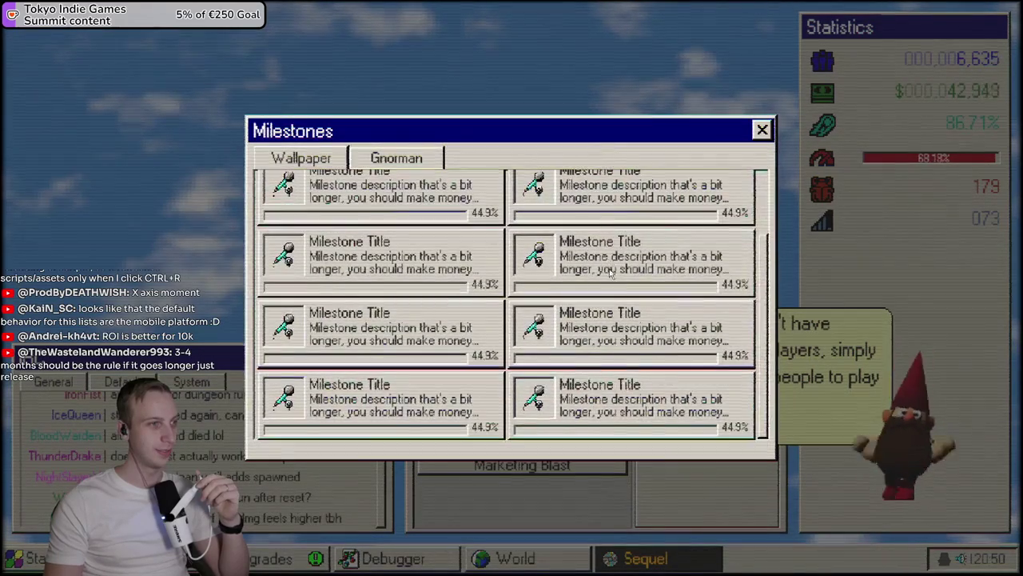
scroll(610, 272, "up", 1)
scroll(614, 361, "down", 2)
scroll(614, 365, "up", 1)
scroll(614, 364, "down", 1)
scroll(616, 364, "down", 1)
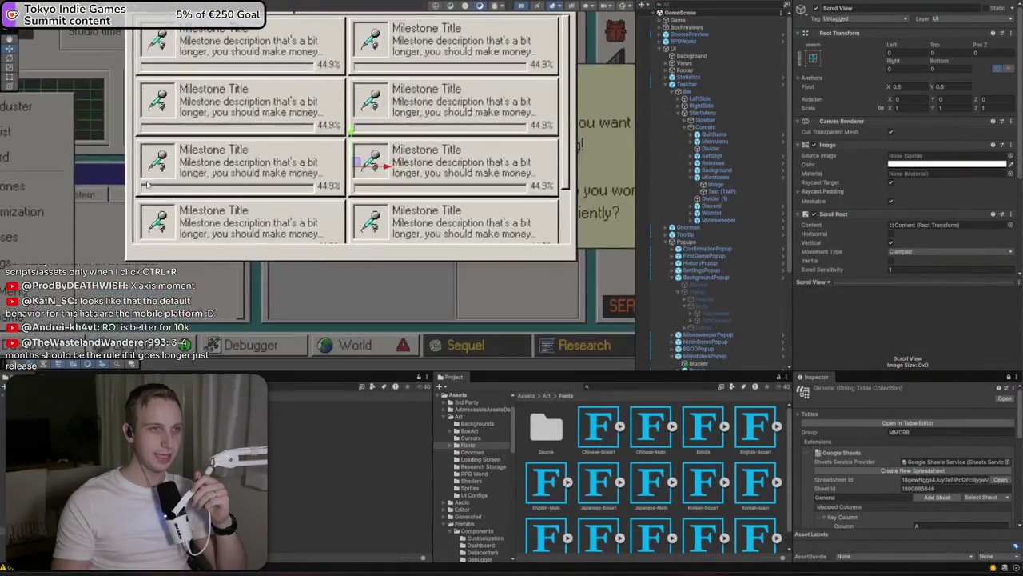
Rename the first entry's percentage text object to ProgressPercentage
scroll(171, 250, "up", 3)
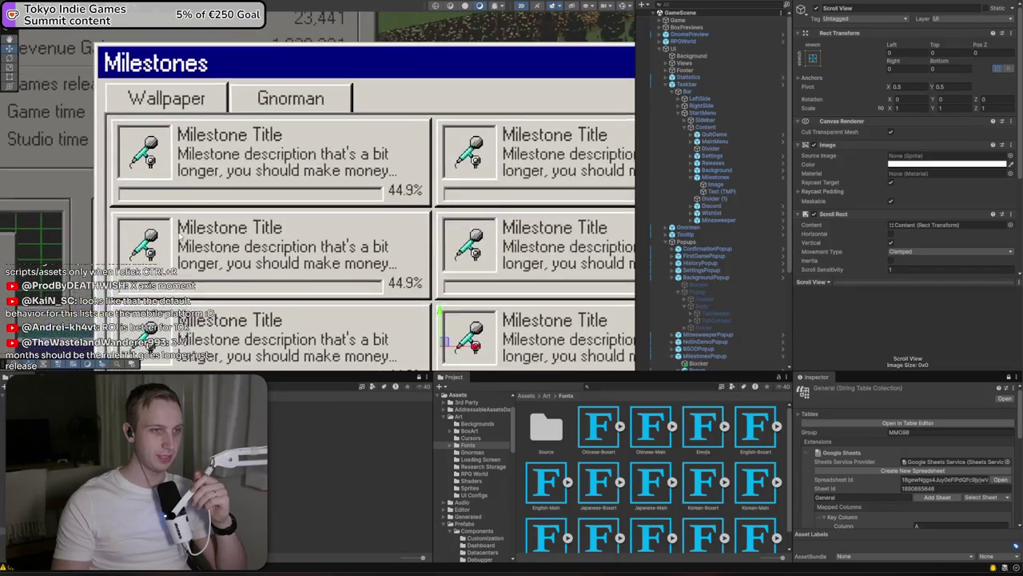
left_click(200, 193)
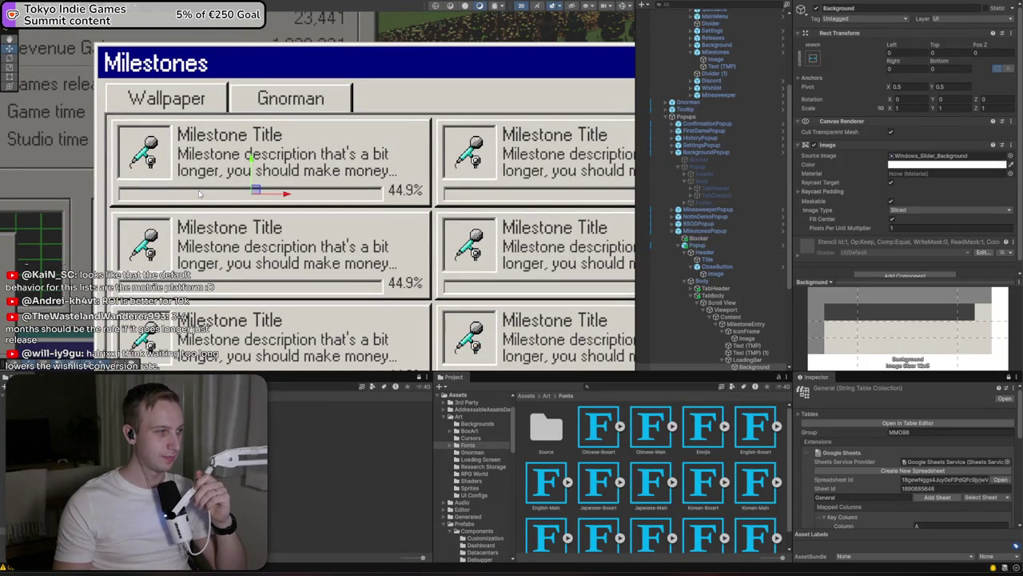
left_click_drag(747, 359, 738, 353)
left_click(738, 352)
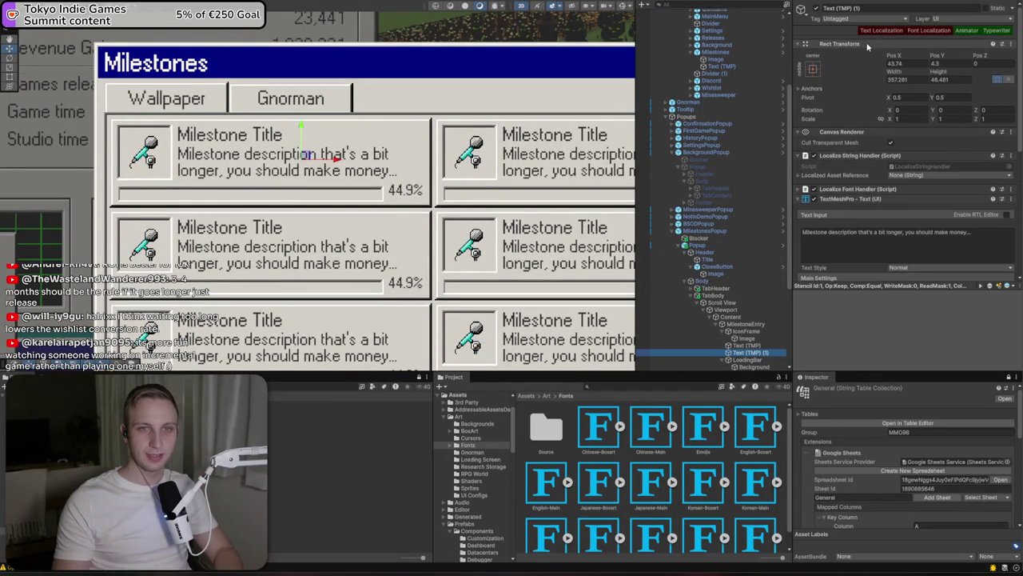
scroll(751, 345, "down", 5)
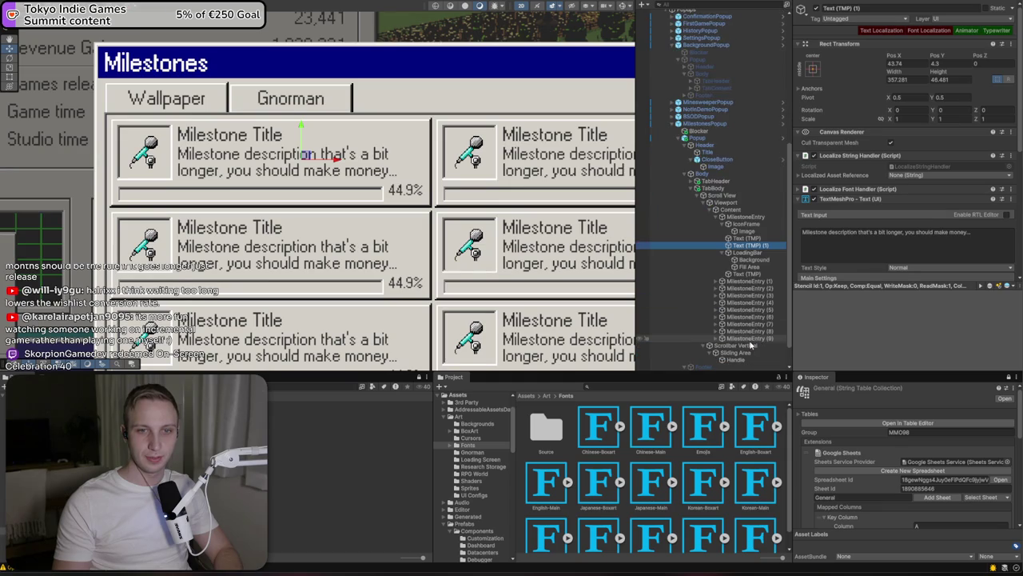
left_click(748, 274)
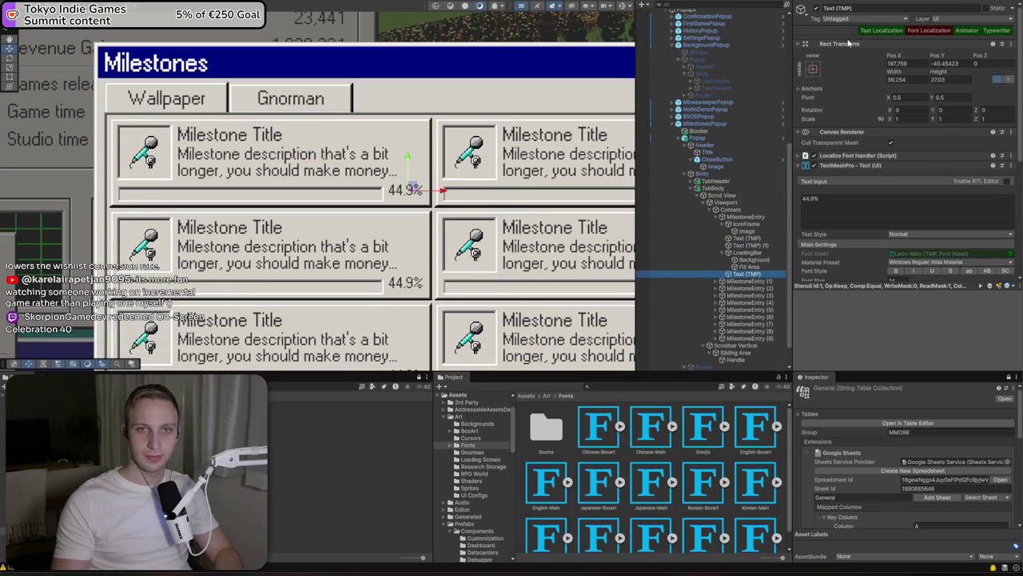
left_click(871, 9)
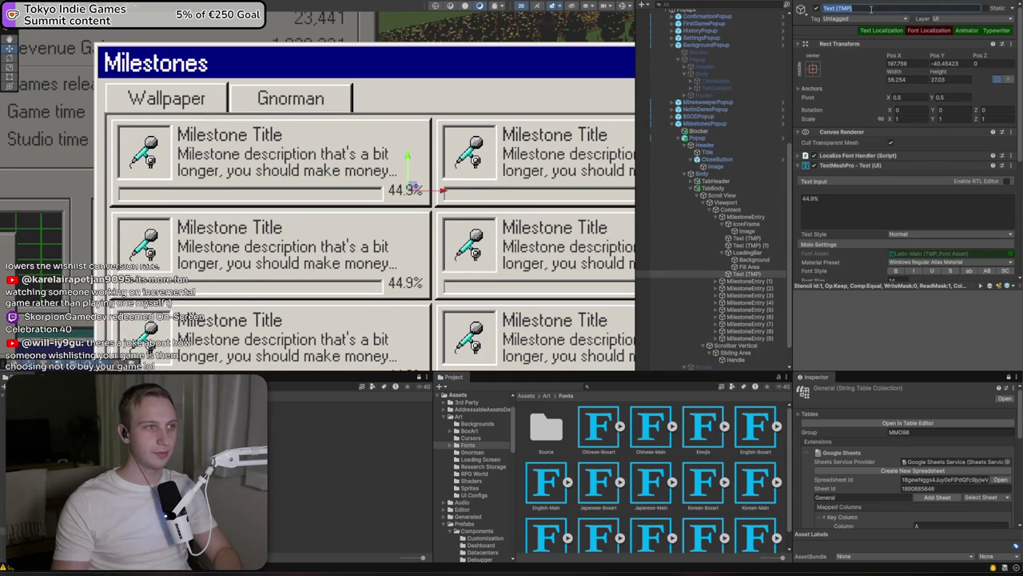
type("ProgressPer")
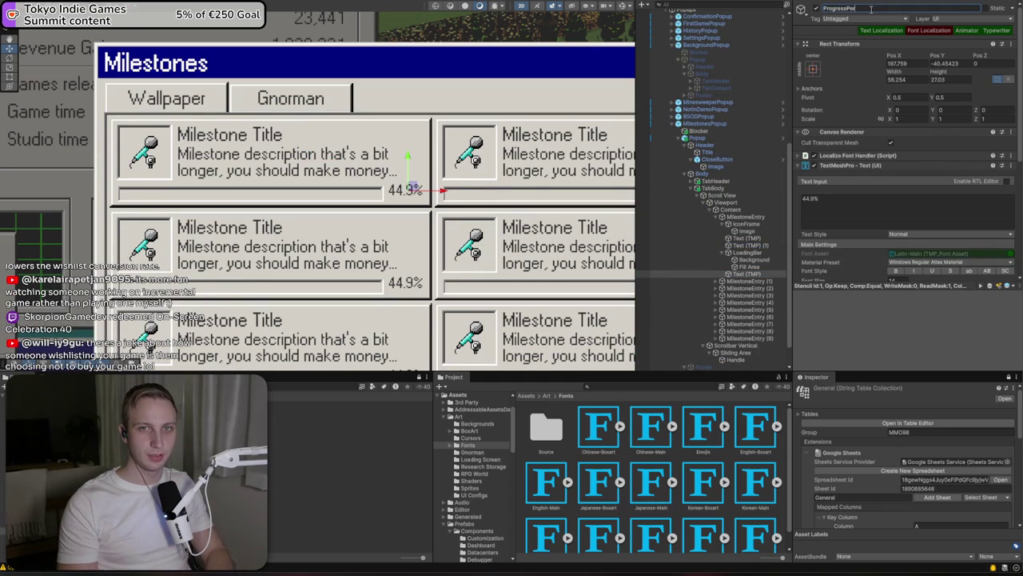
type("centage")
key("Return")
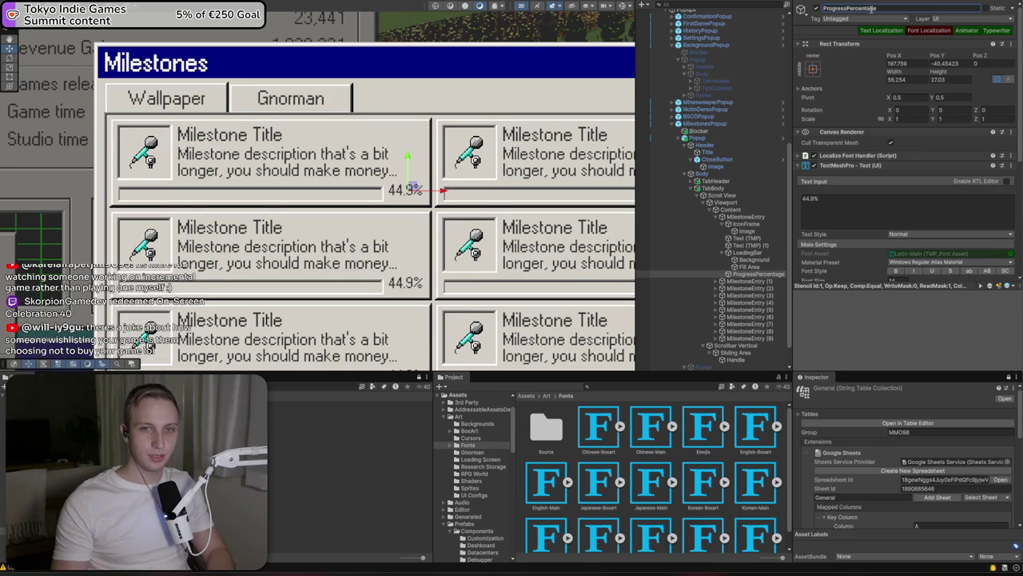
Rename the entry's other text objects to Title and Description
left_click(745, 239)
left_click(864, 8)
type("Title")
key("Return")
left_click(748, 245)
left_click(869, 10)
type("Descript")
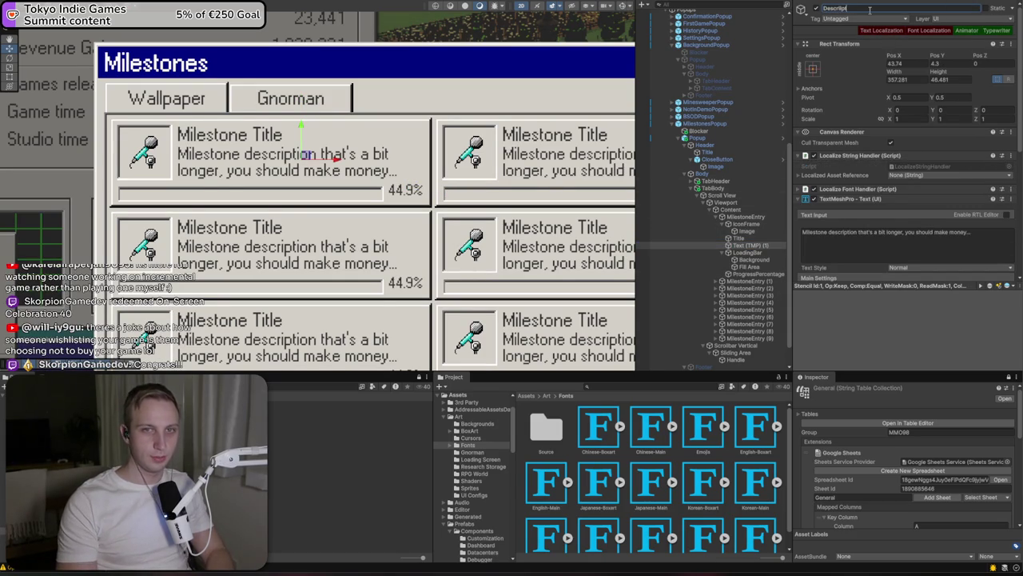
key("BackSpace")
key("BackSpace")
key("BackSpace")
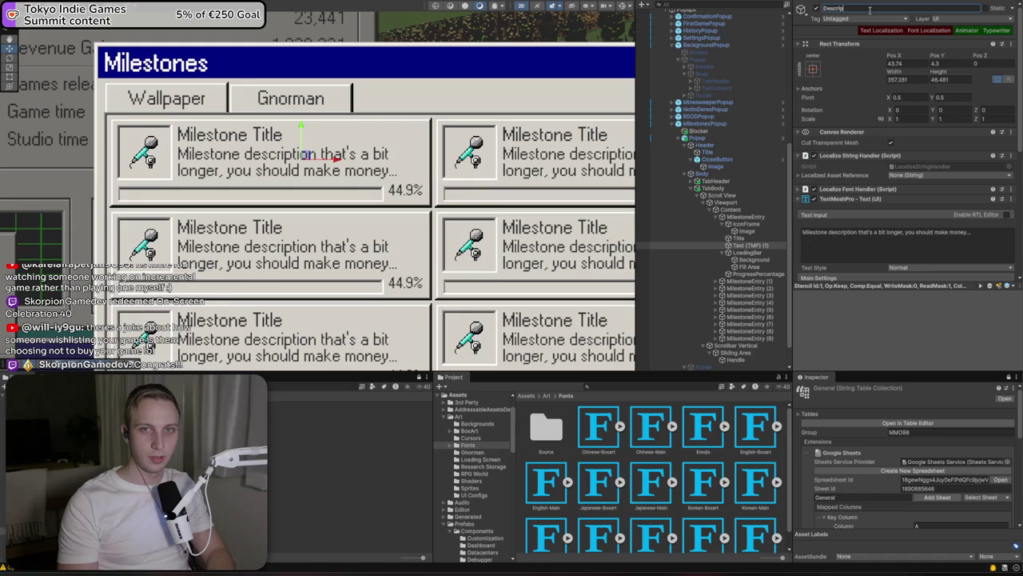
key("Return")
Toggle LoadingBar and ProgressPercentage inactive, then back to active
left_click(766, 254)
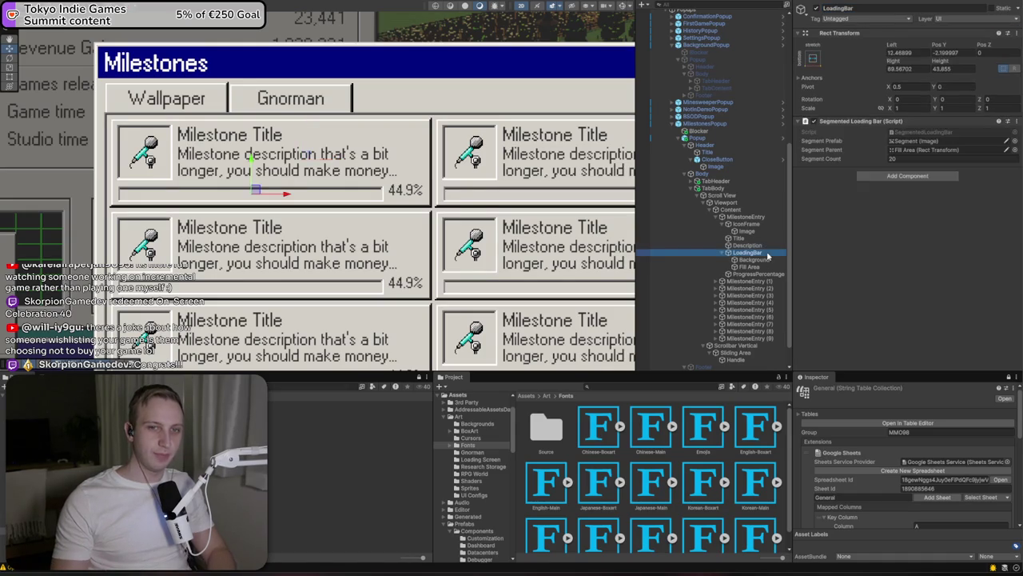
left_click(761, 274)
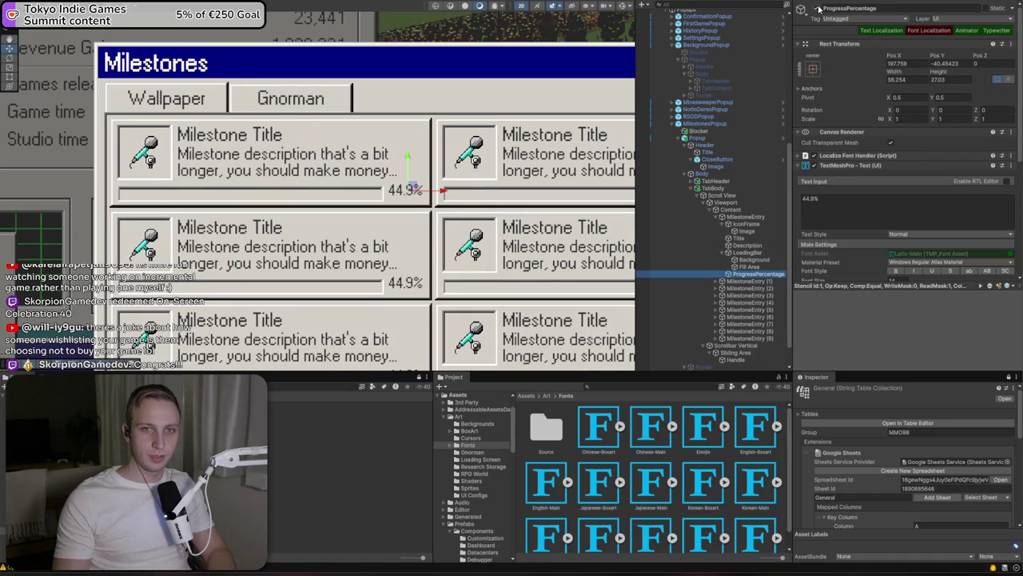
left_click(748, 252, "ctrl")
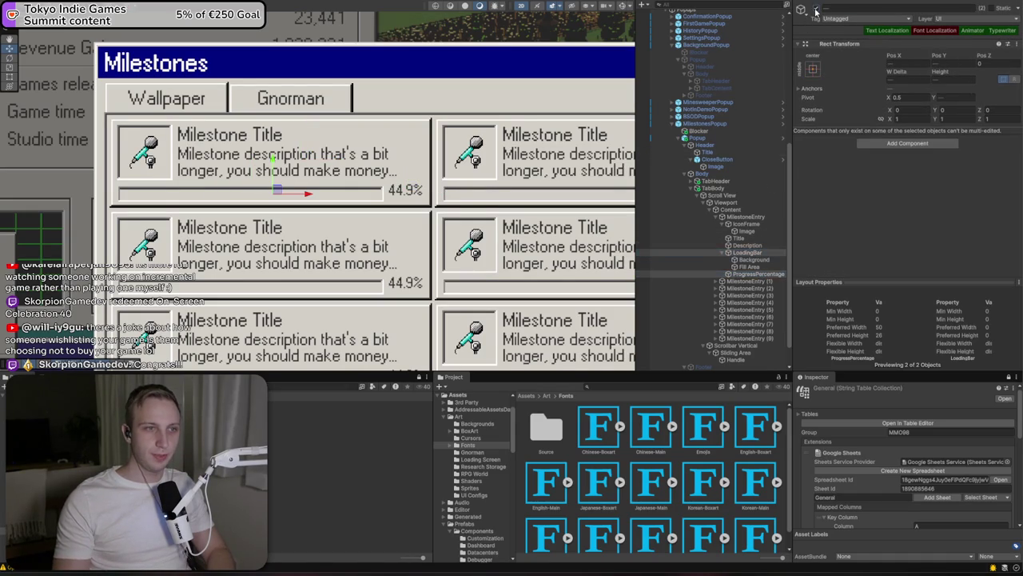
left_click(815, 10)
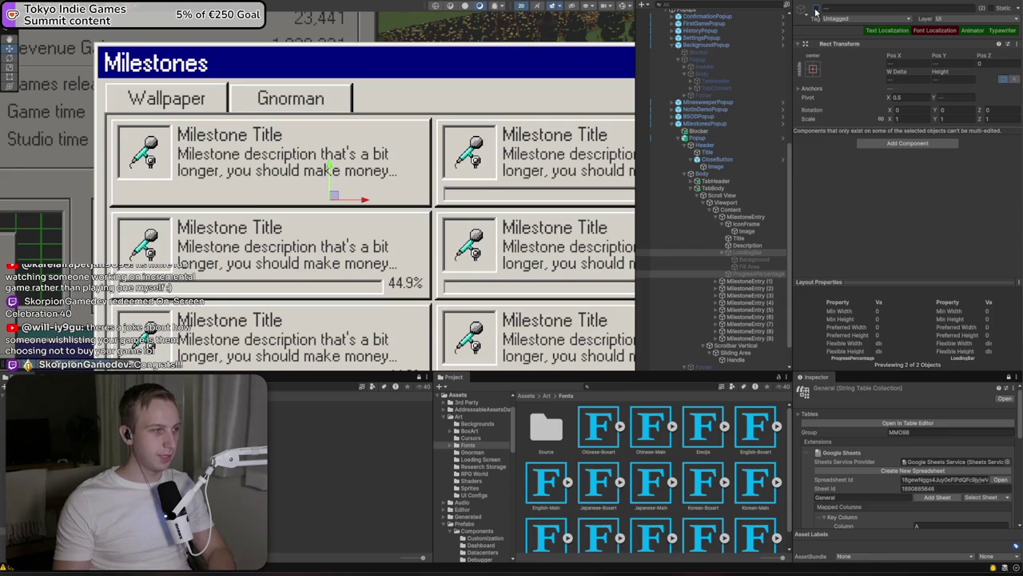
left_click(816, 10)
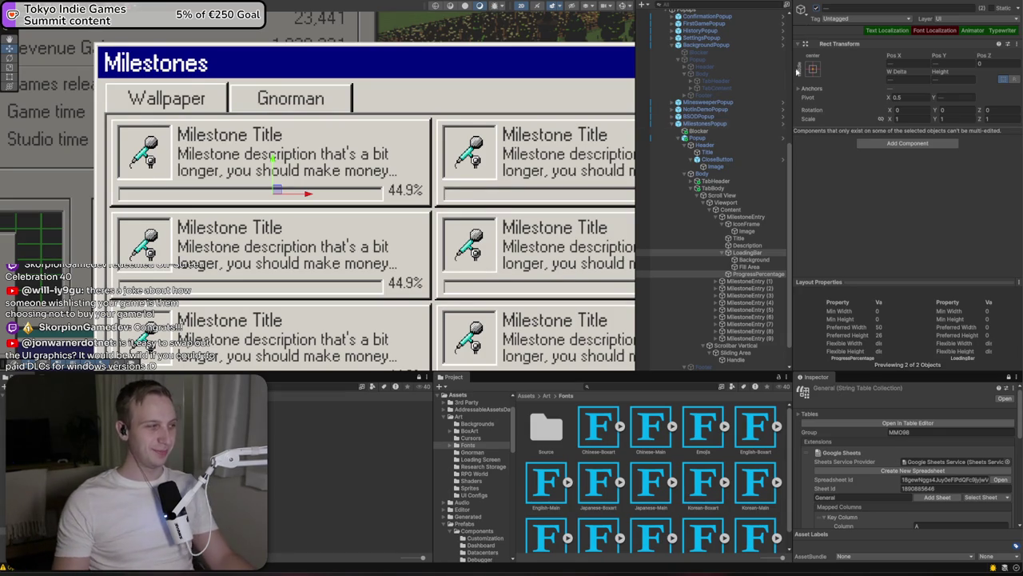
Zoom out and pan the Scene view to frame the whole Milestones popup, Statistics panel and gnome
scroll(606, 228, "down", 2)
scroll(311, 236, "down", 3)
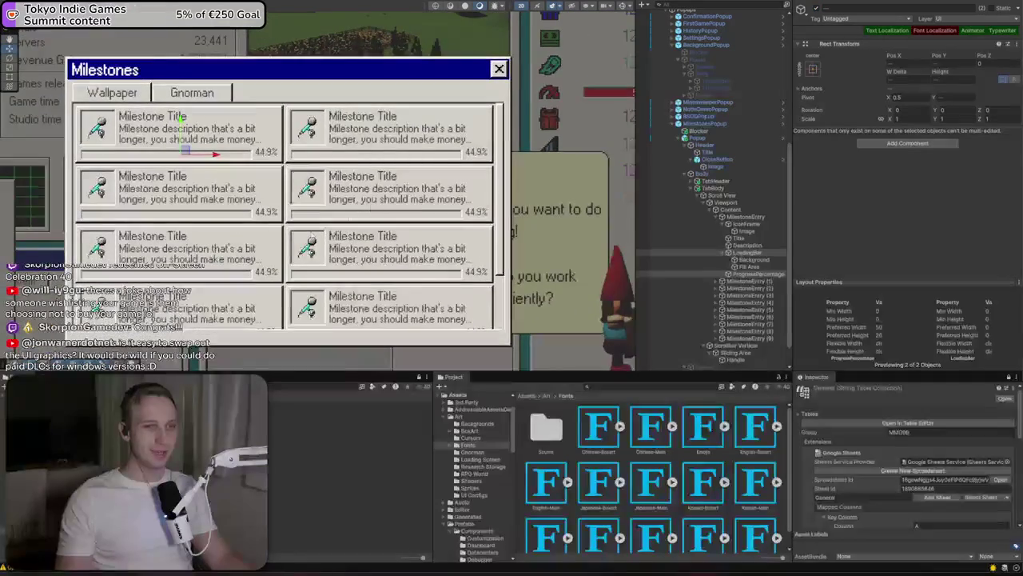
scroll(311, 236, "down", 1)
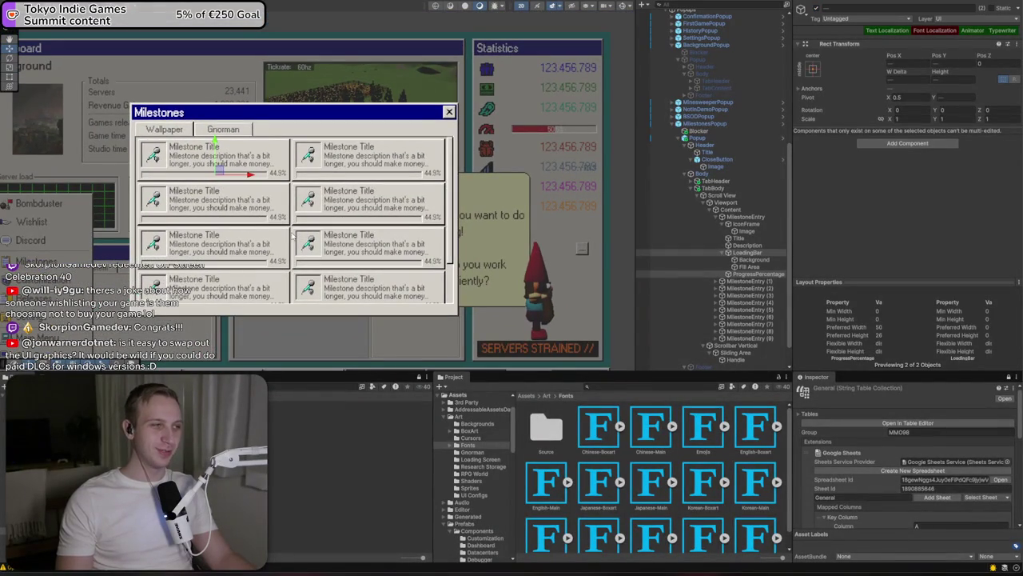
mouse_move(237, 237)
left_mouse_down()
mouse_move(293, 217)
mouse_move(295, 202)
left_mouse_up()
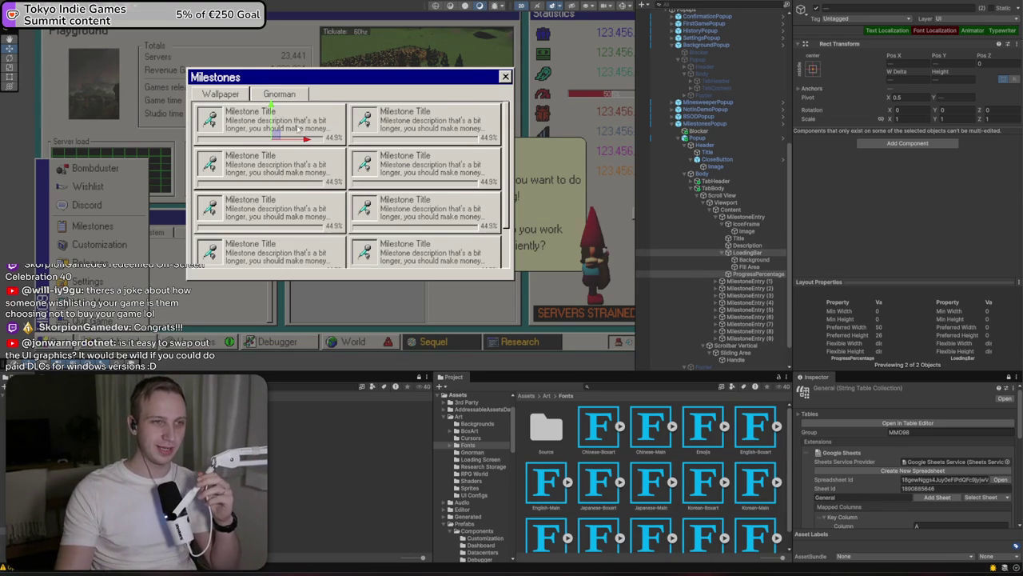
Delete the duplicate entries MilestoneEntry (1) through (9), leaving a single entry
left_click(758, 253)
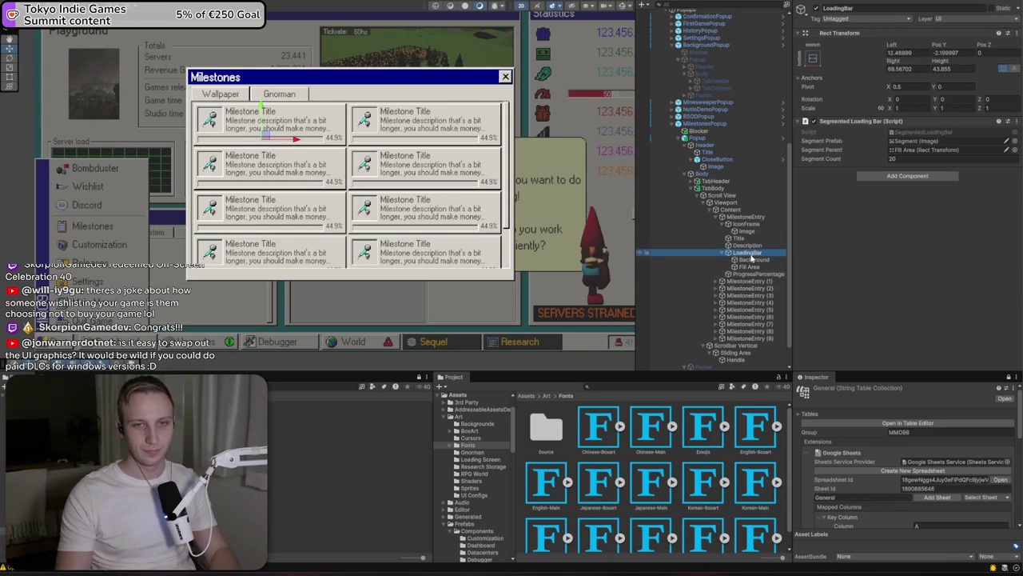
left_click(747, 282)
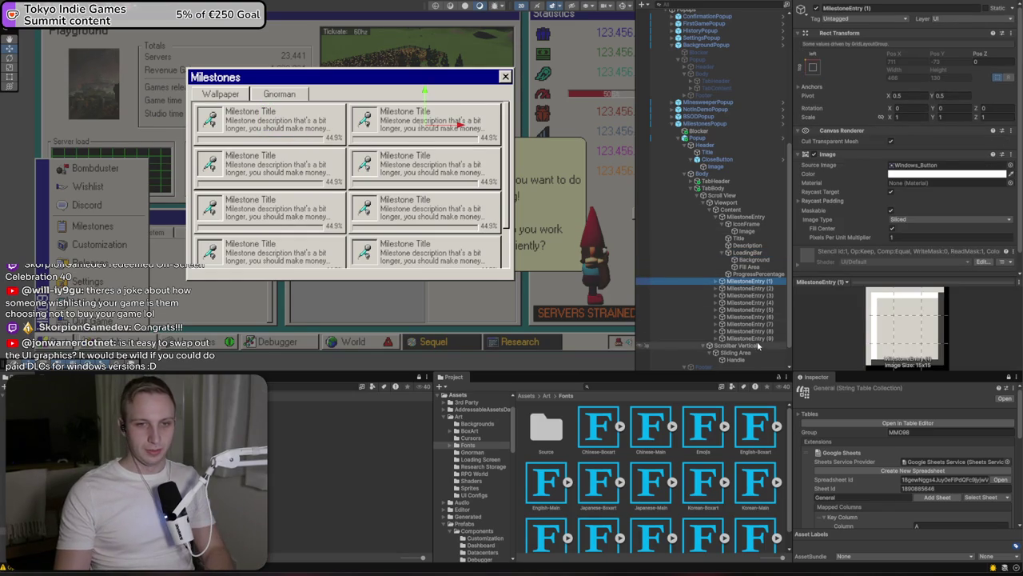
left_click(759, 340, "shift")
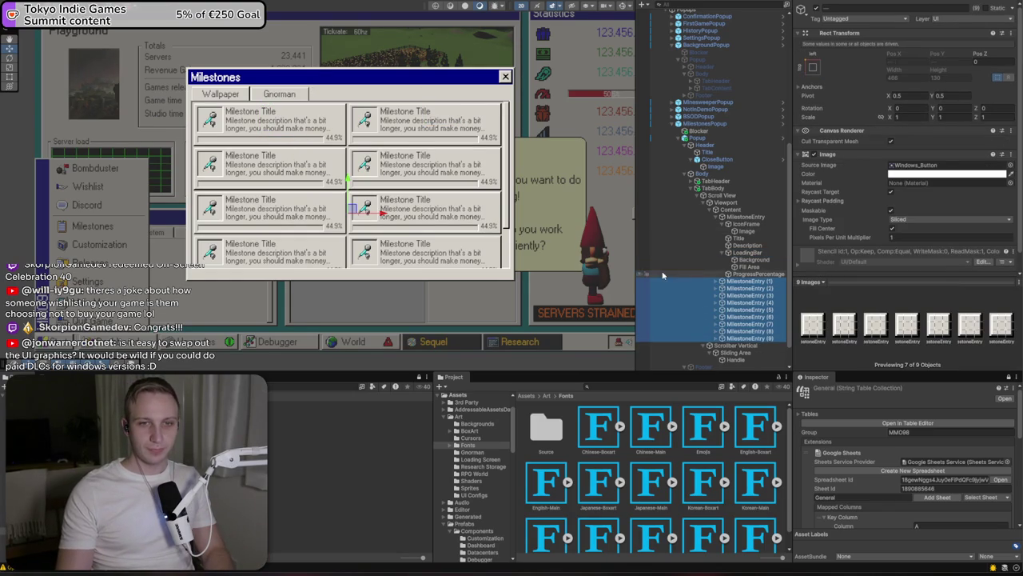
left_click(691, 252)
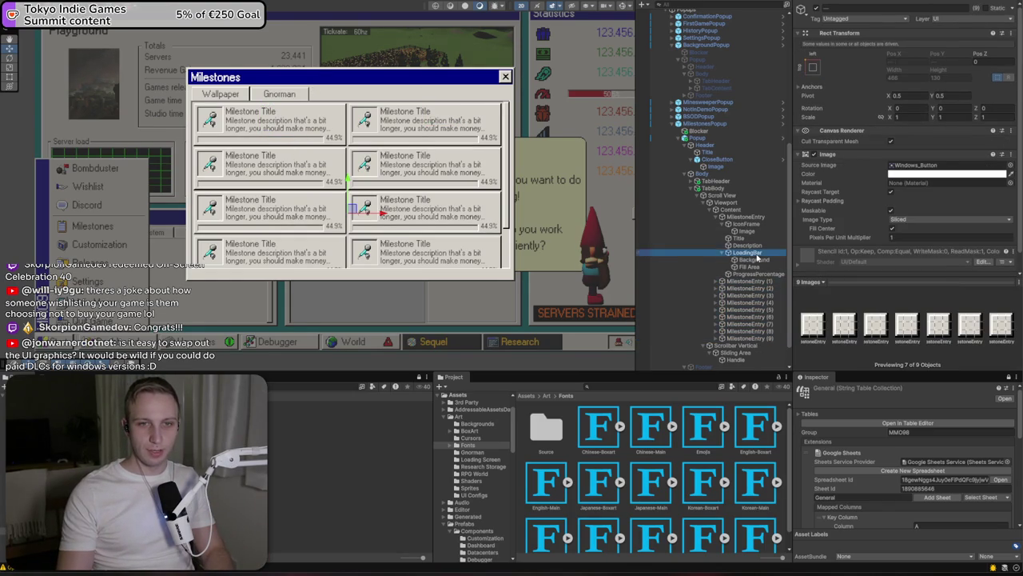
left_click(748, 338)
left_click(750, 282, "shift")
key("Delete")
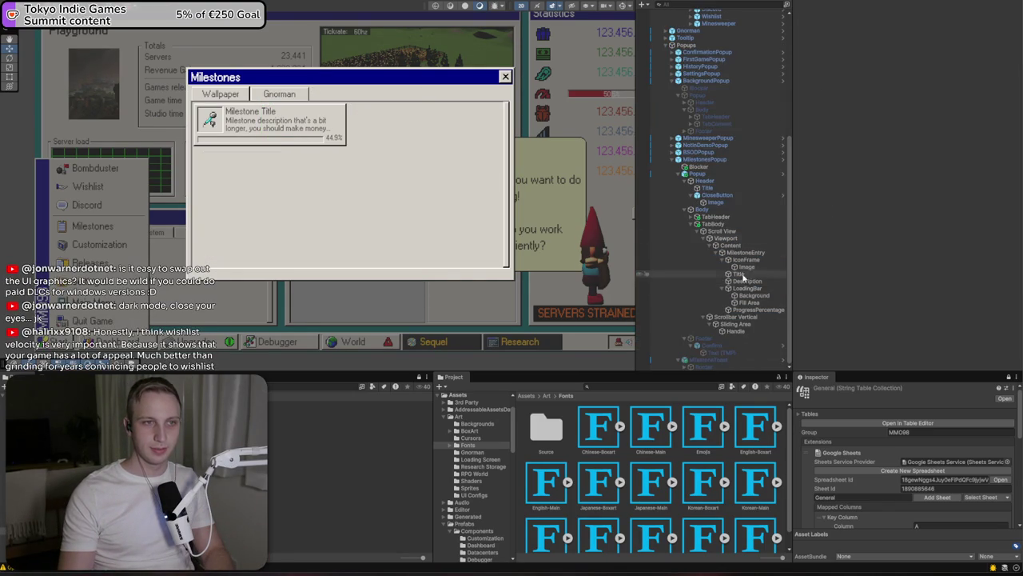
double_click(742, 280)
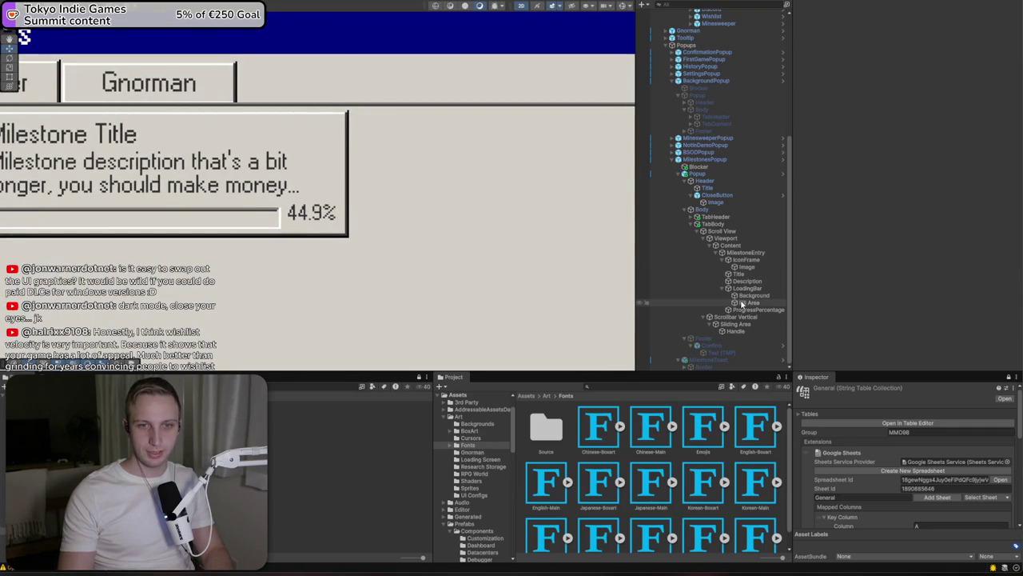
Set the milestone icon Image's Width and Height to 60
double_click(745, 267)
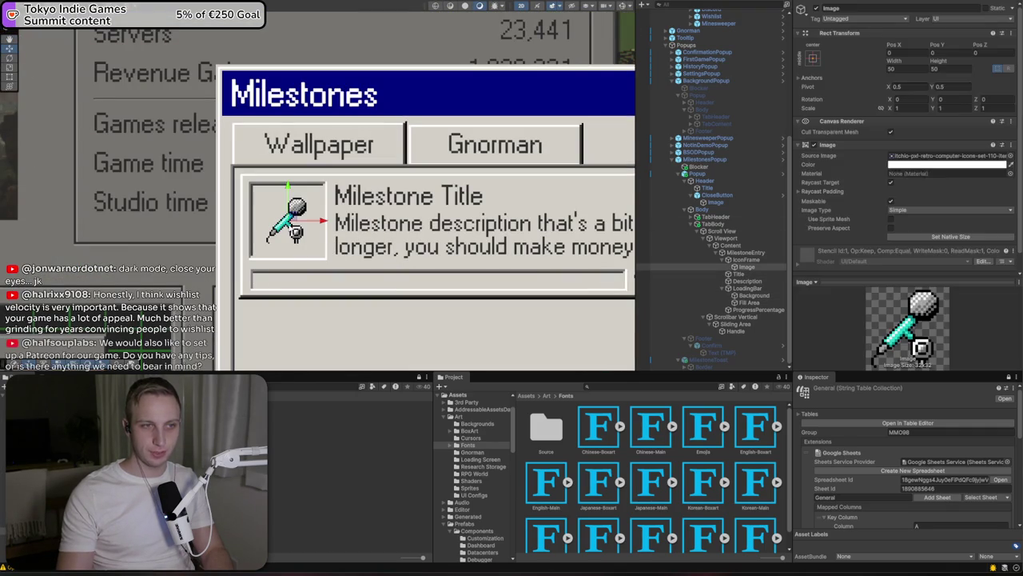
type("60")
key("Tab")
type("60")
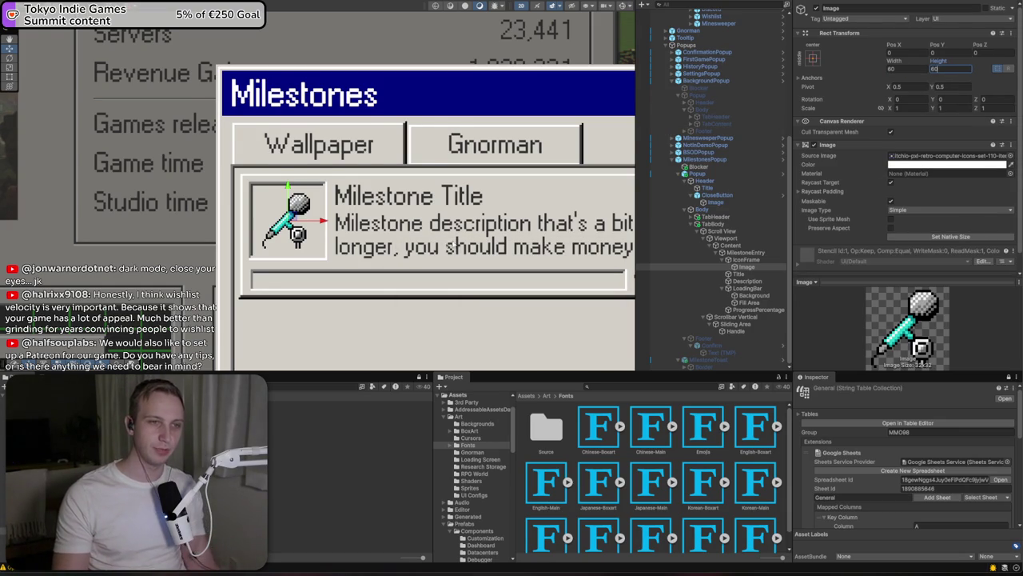
left_click(320, 192)
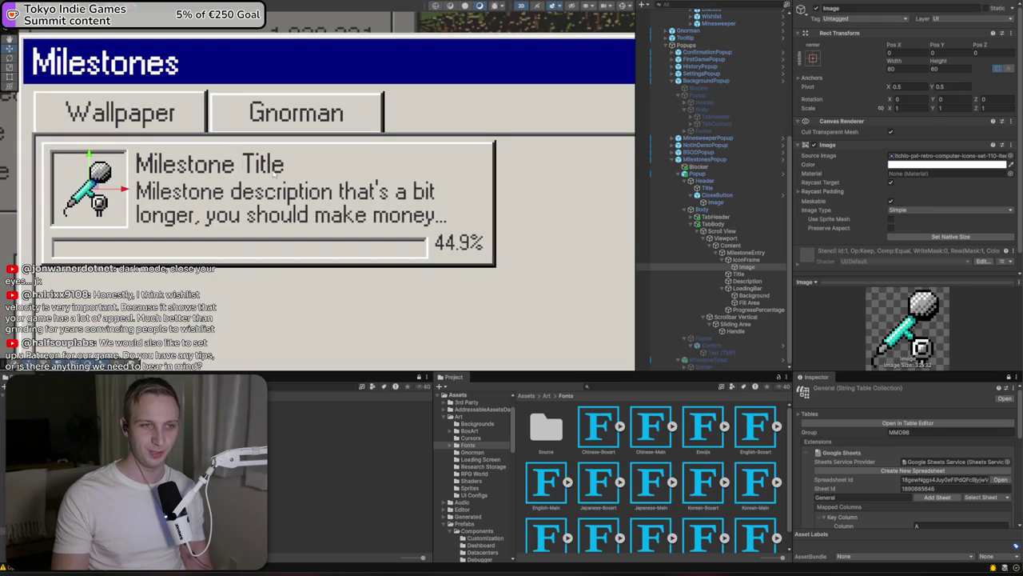
Narrow the Title text box to about 312 width with the Rect tool
left_click(279, 166)
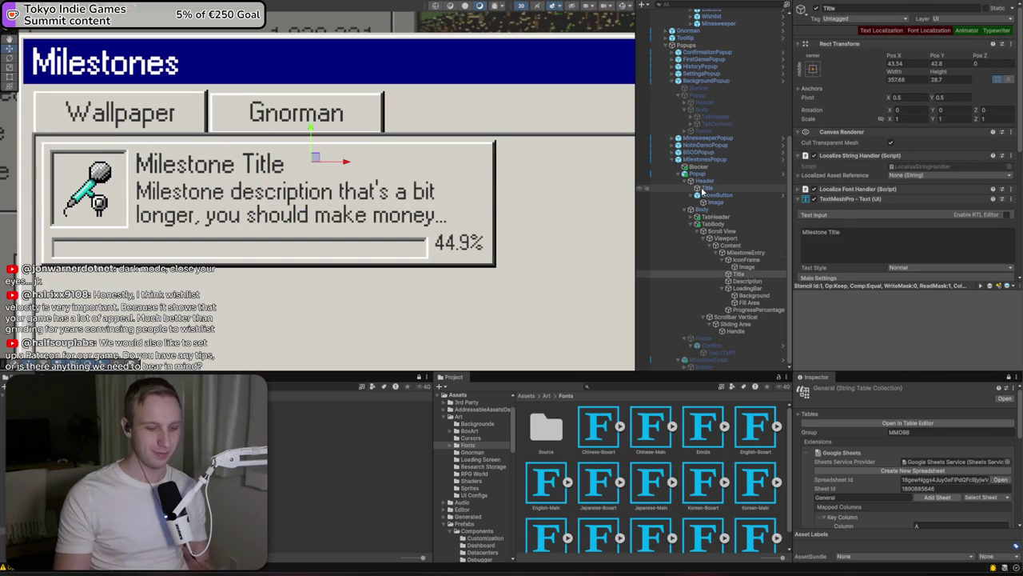
key("t")
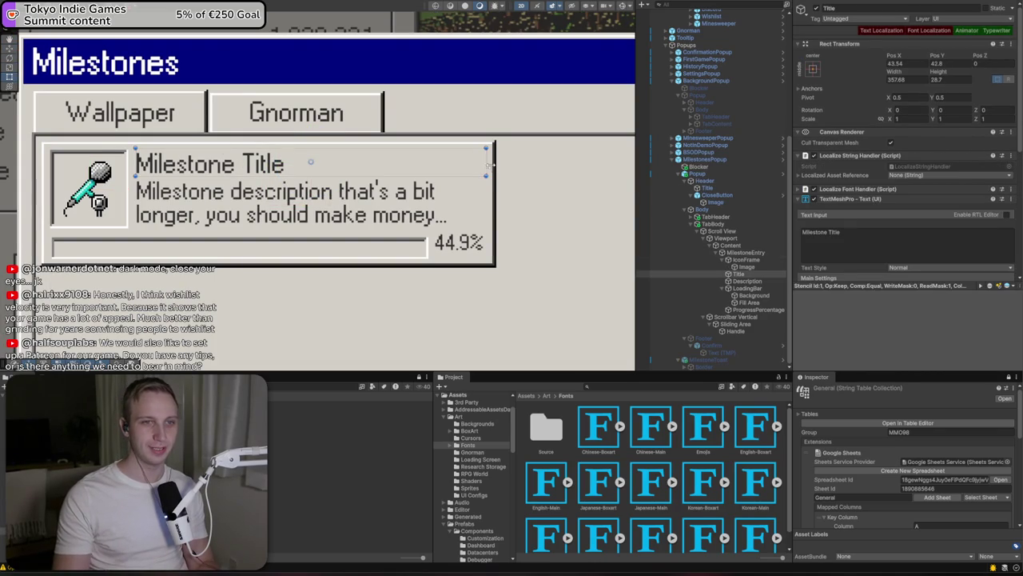
left_click_drag(488, 161, 442, 162)
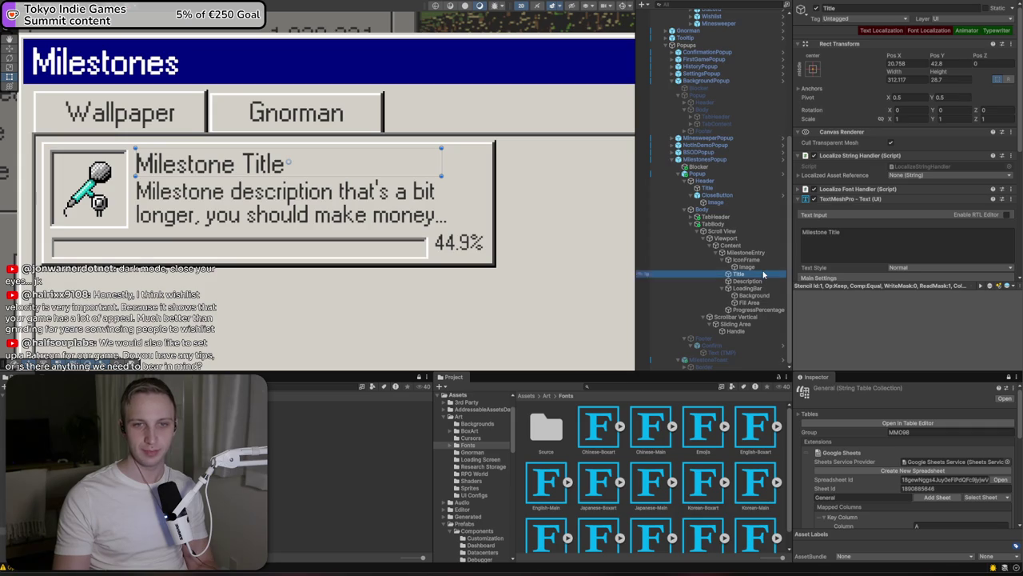
left_click(742, 274)
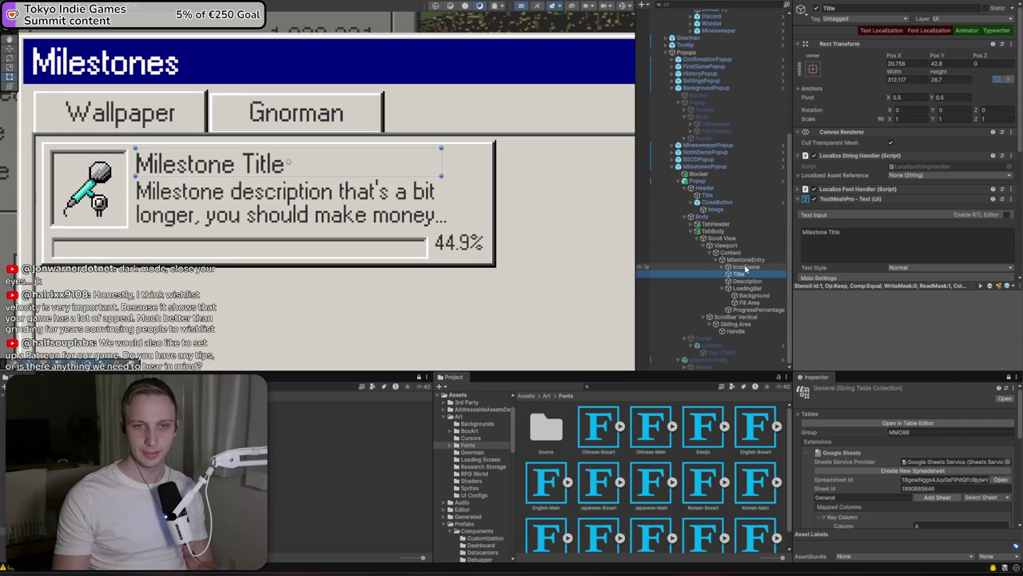
Add a new UI Image inside IconFrame named HasReward
right_click(746, 268)
mouse_move(871, 435)
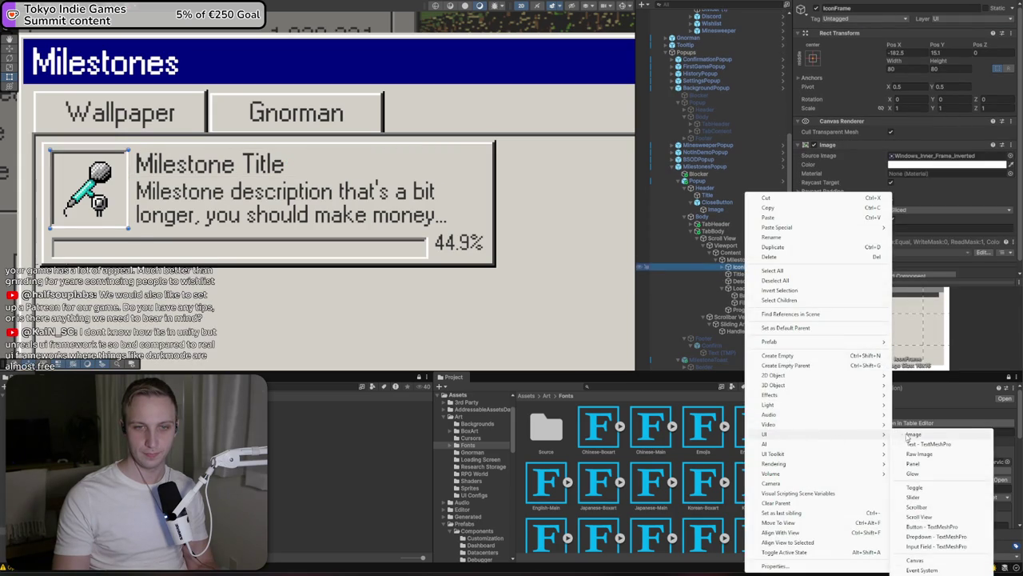
left_click(911, 434)
type("Mask")
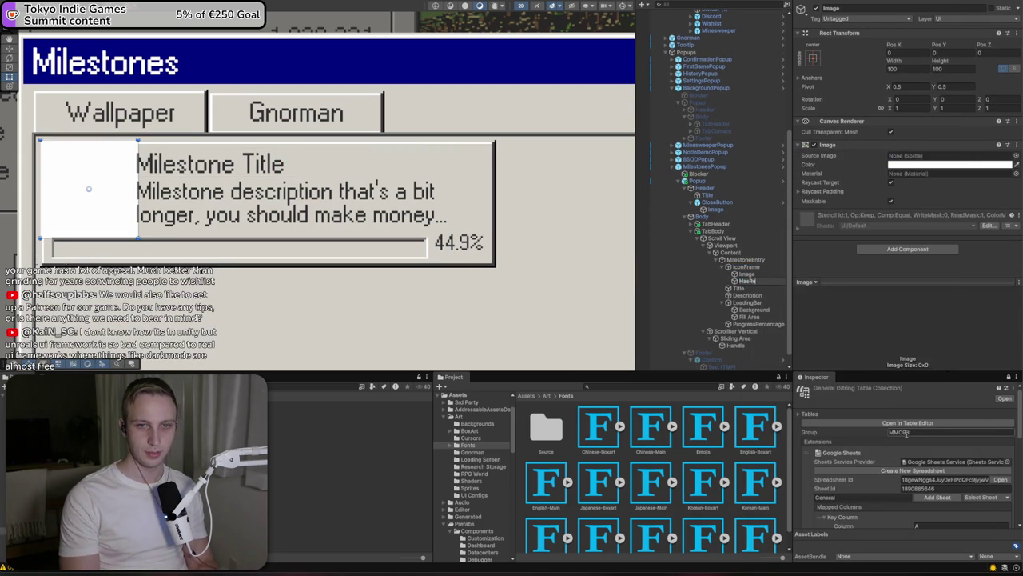
type("ward")
key("Return")
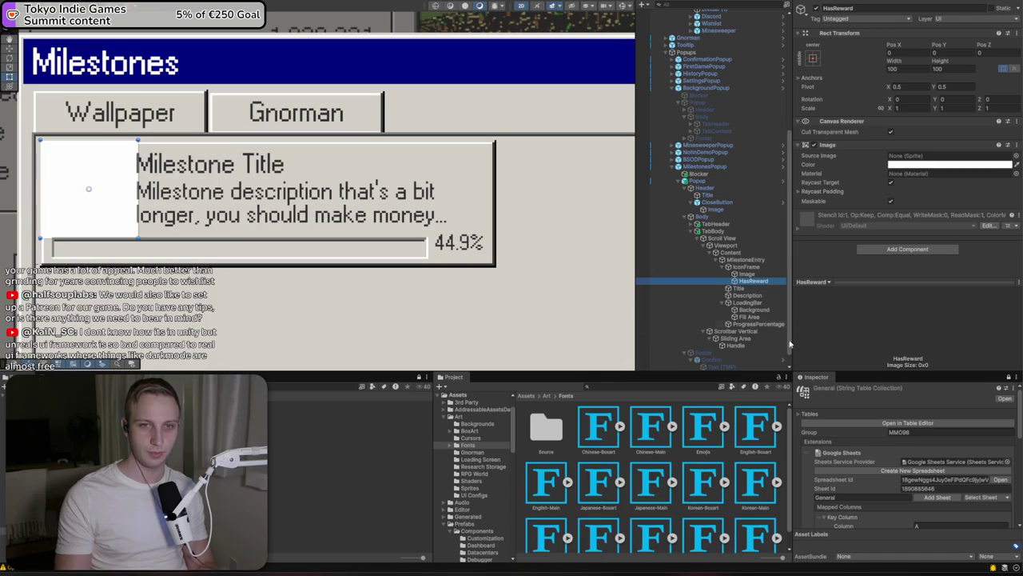
Move HasReward out of IconFrame in the Hierarchy, then switch to the Steam discussion page
left_click_drag(753, 283, 726, 289)
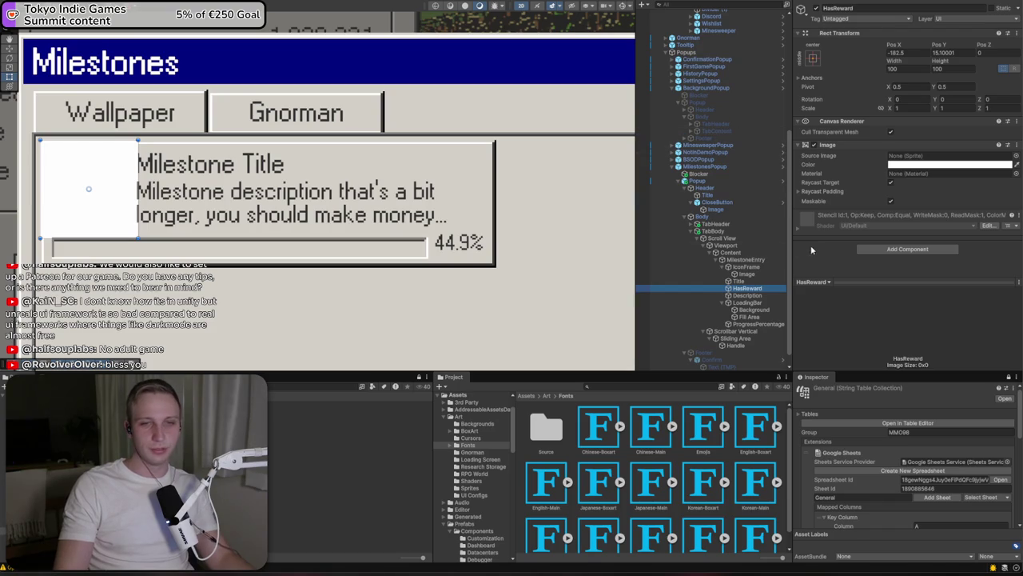
left_click(910, 157)
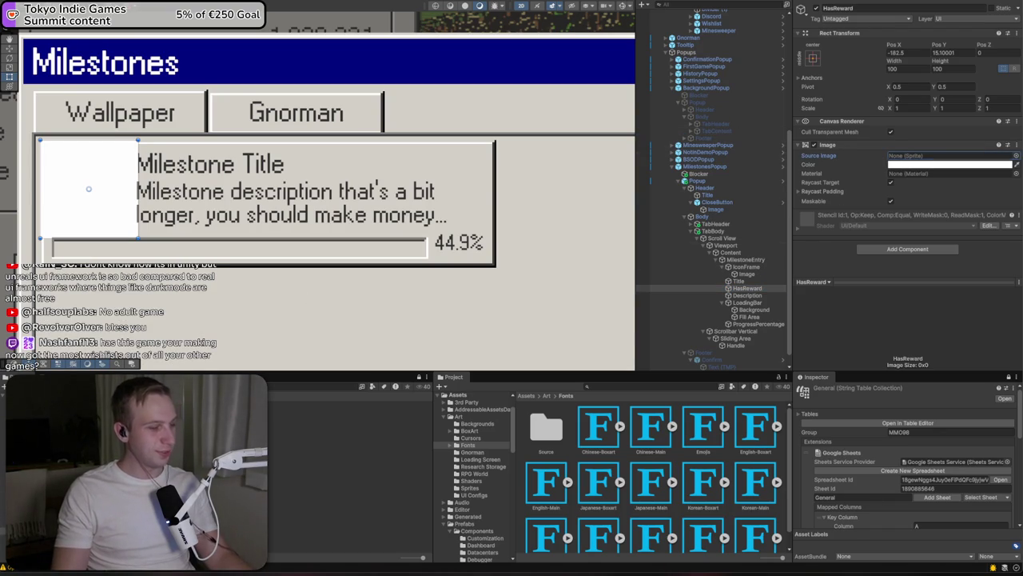
key("alt+Tab")
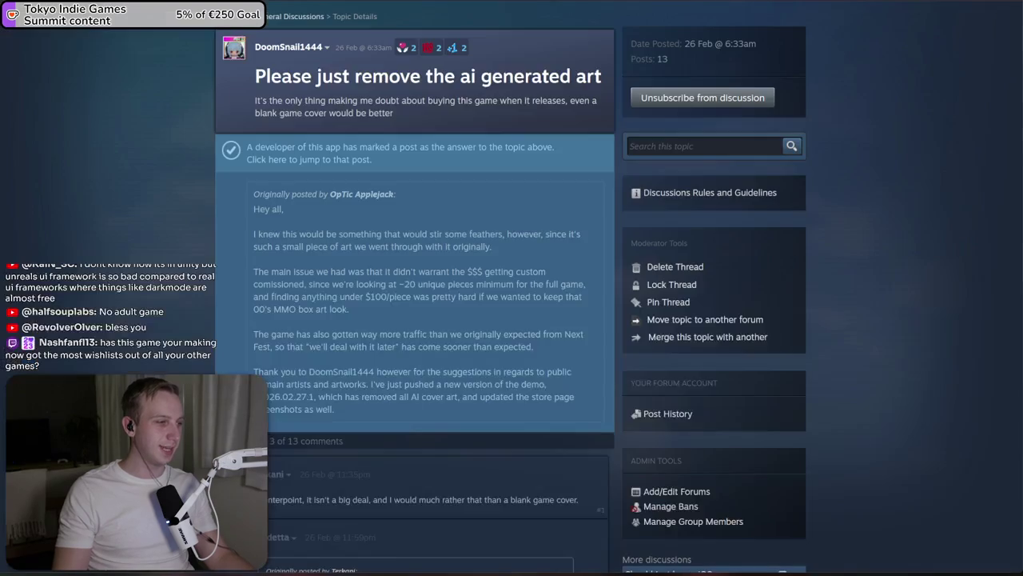
Open the Lifetime Wishlist Summary and highlight MMO 98's 11,487 outstanding wishes
key("alt+Tab")
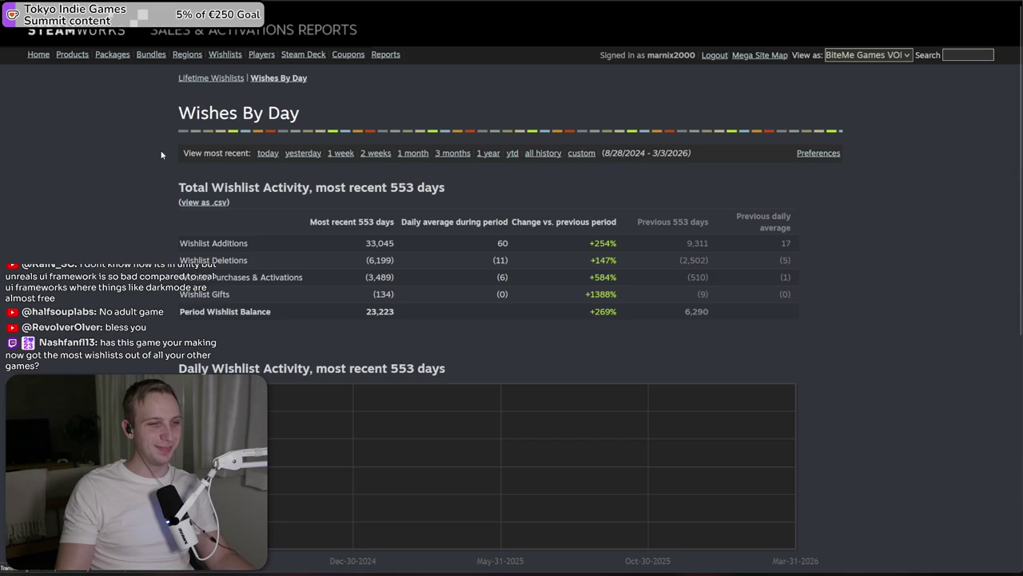
left_click(198, 78)
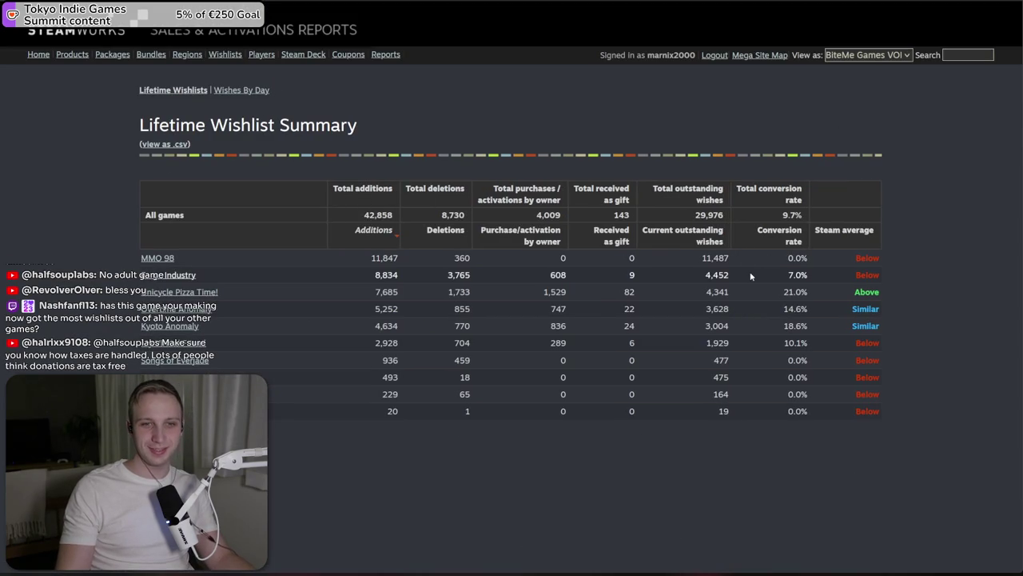
double_click(717, 257)
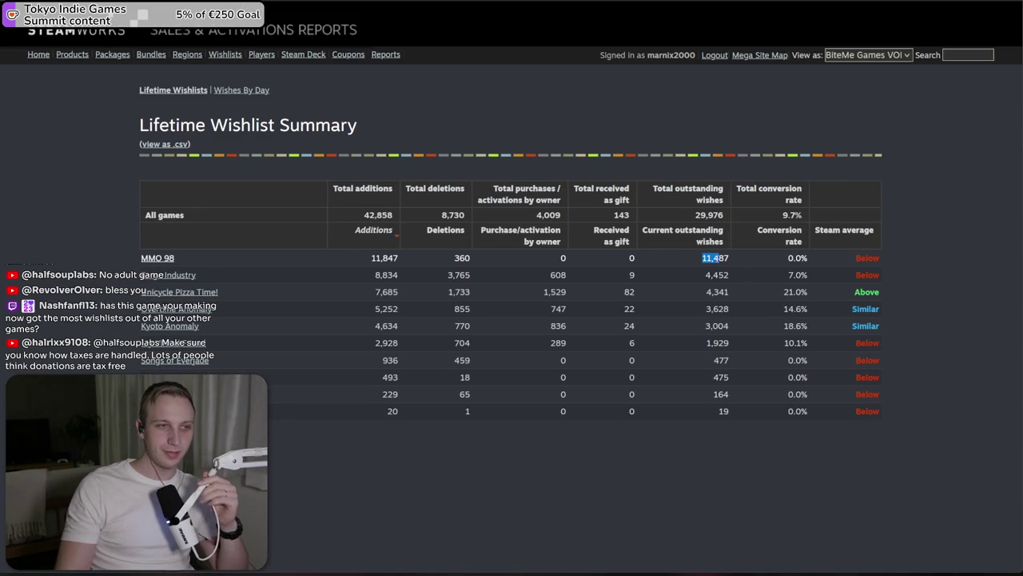
left_click(703, 264)
double_click(715, 258)
left_click(702, 266)
double_click(720, 257)
left_click(734, 273)
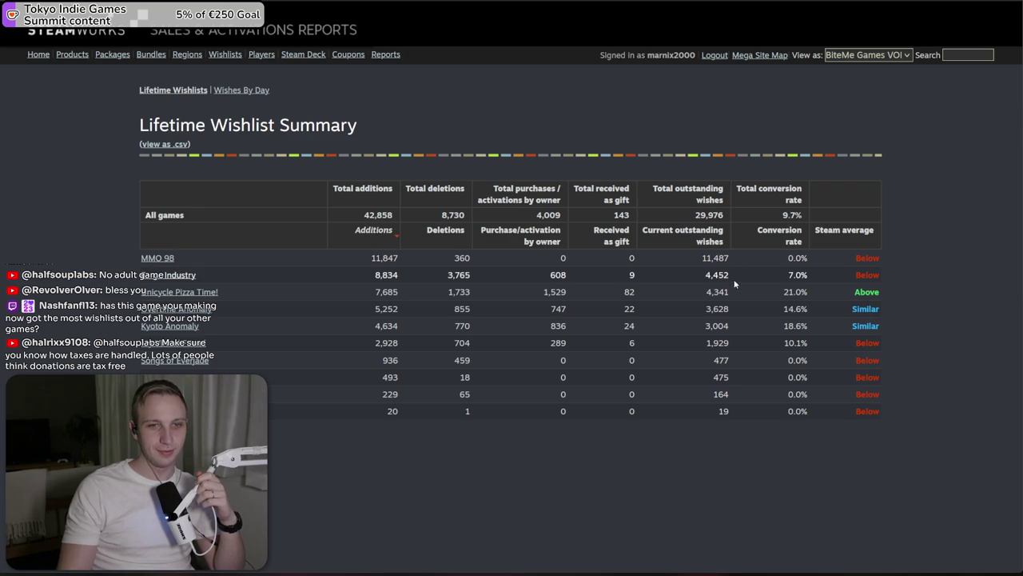
Highlight outstanding wishes for Forge Industry (4,452), Unicycle Pizza Time! (4,341), Overtime Anomaly (3,628), Kyoto Anomaly (3,004), My Virtual Friend (1,929)
double_click(717, 274)
left_click(716, 275)
double_click(717, 274)
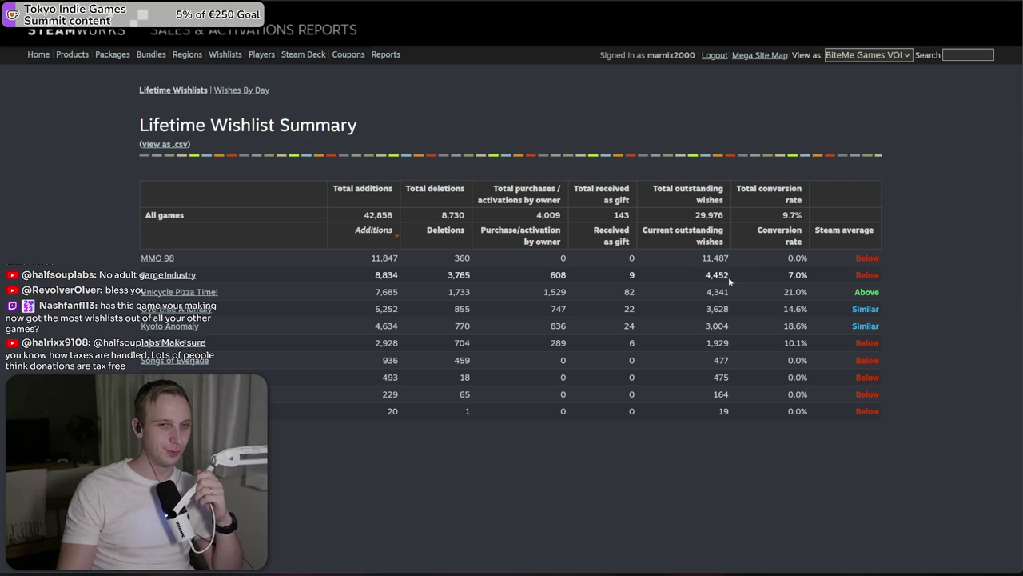
double_click(723, 293)
left_click(737, 299)
double_click(717, 309)
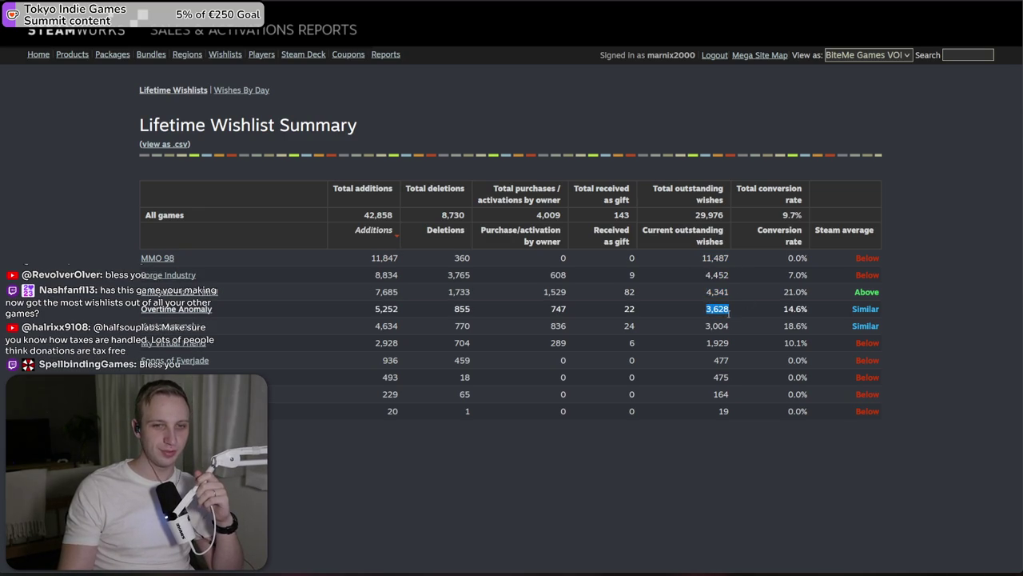
double_click(717, 325)
double_click(717, 342)
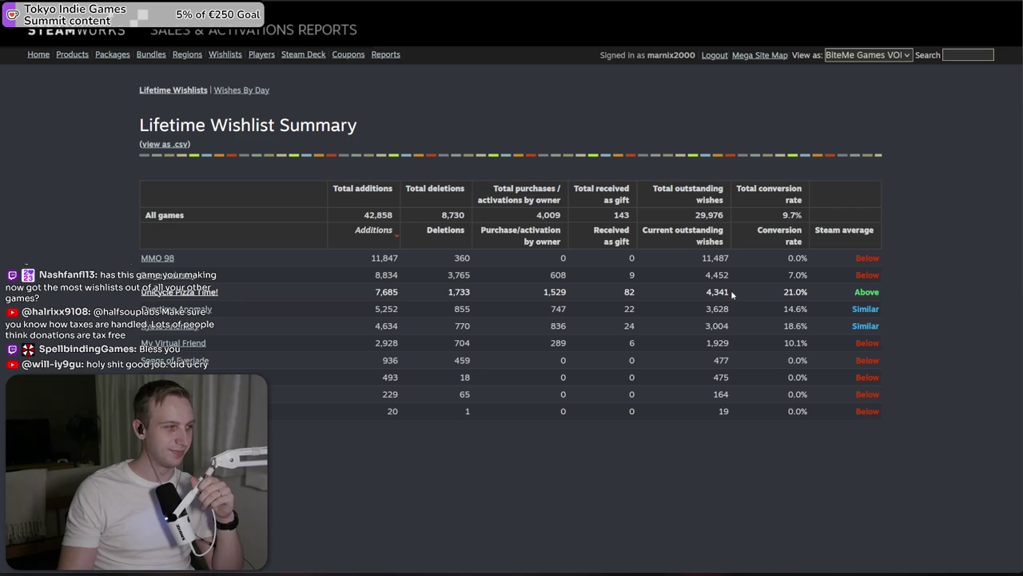
Highlight and clear figures in the top table rows, including Unicycle Pizza Time!'s 4,341
left_click_drag(731, 293, 729, 310)
mouse_move(702, 258)
left_mouse_down()
mouse_move(144, 258)
mouse_move(712, 258)
mouse_move(723, 292)
mouse_move(727, 275)
mouse_move(448, 264)
mouse_move(239, 279)
mouse_move(359, 292)
mouse_move(734, 295)
mouse_move(626, 292)
left_mouse_up()
left_click(730, 279)
left_click(734, 295)
left_click(710, 292)
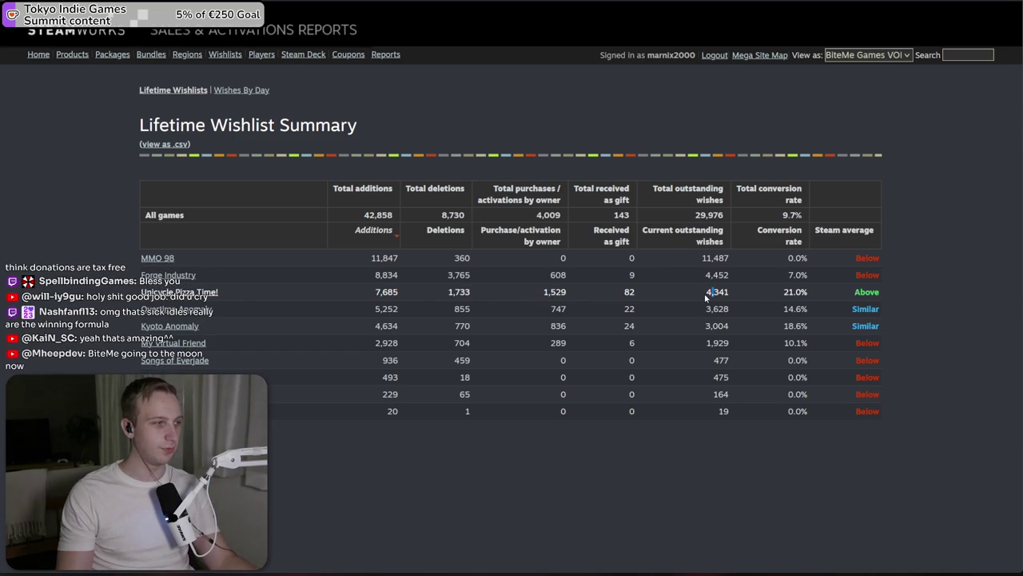
double_click(707, 296)
left_click(729, 292)
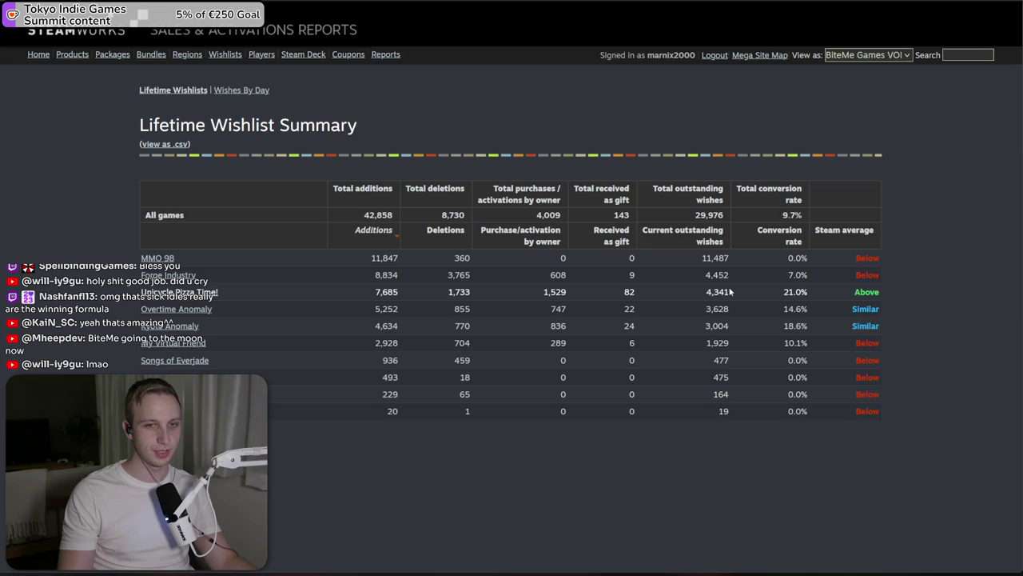
triple_click(717, 291)
left_click(735, 351)
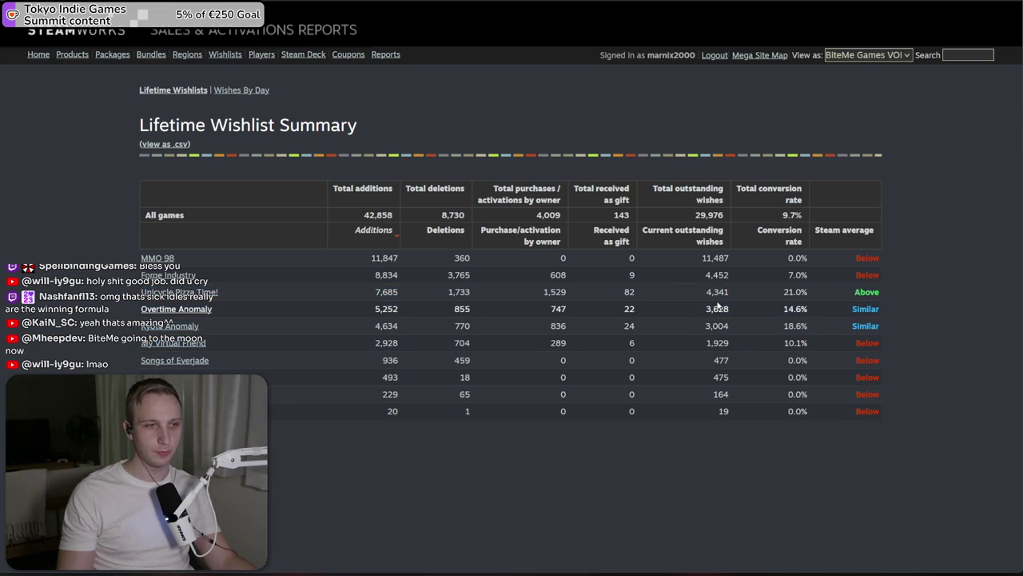
Highlight Kyoto Anomaly's 3,004 figure, then open wishlist actions for MMO 98 Soundtrack
double_click(717, 325)
left_click_drag(766, 327, 696, 323)
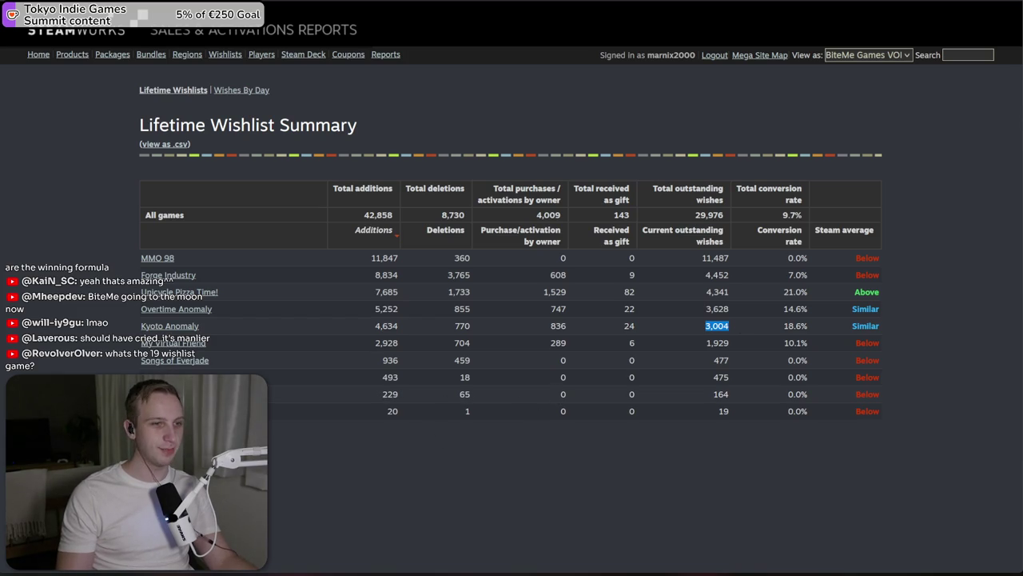
left_click(512, 411)
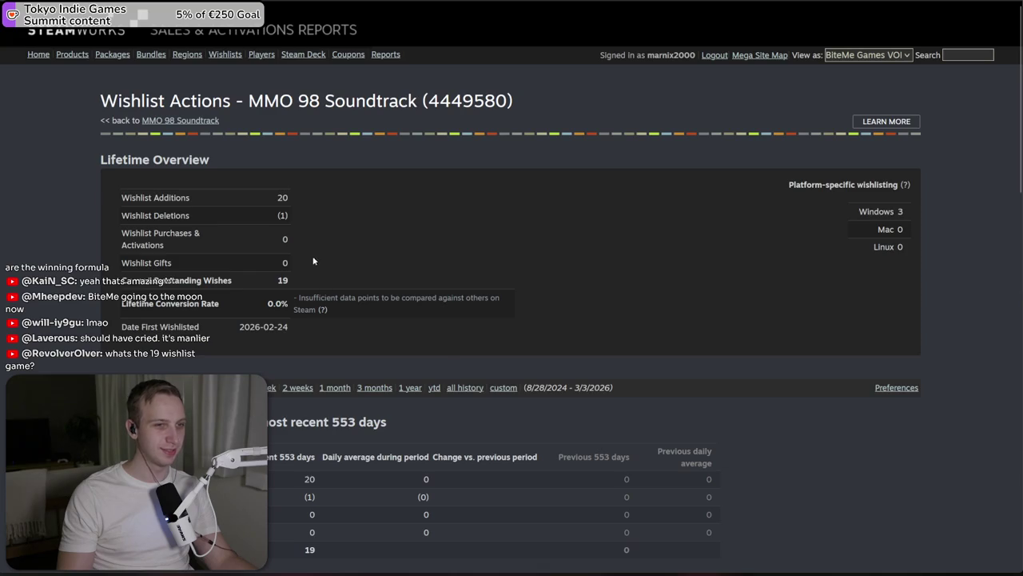
scroll(313, 260, "down", 2)
scroll(308, 249, "up", 1)
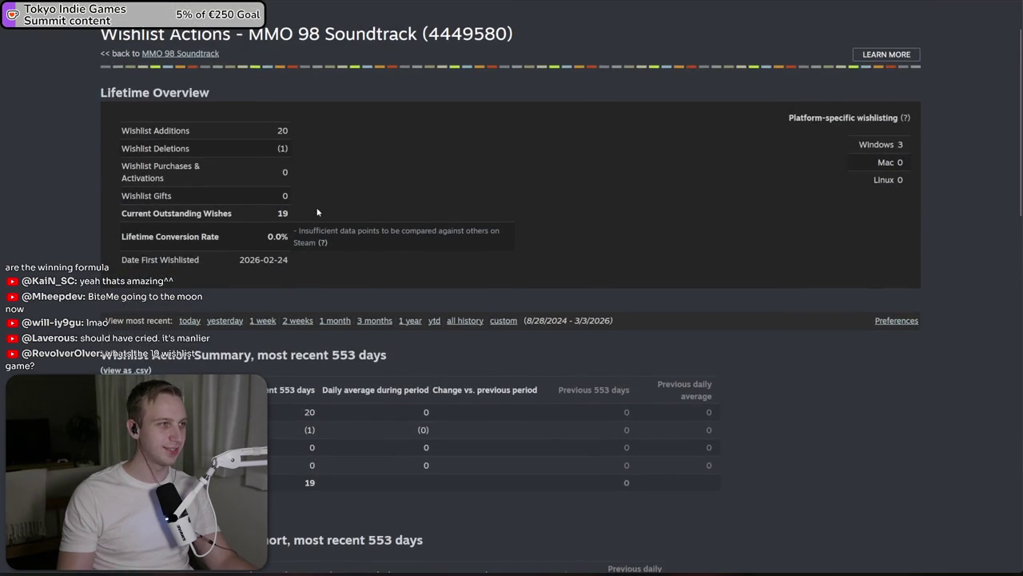
scroll(317, 212, "up", 2)
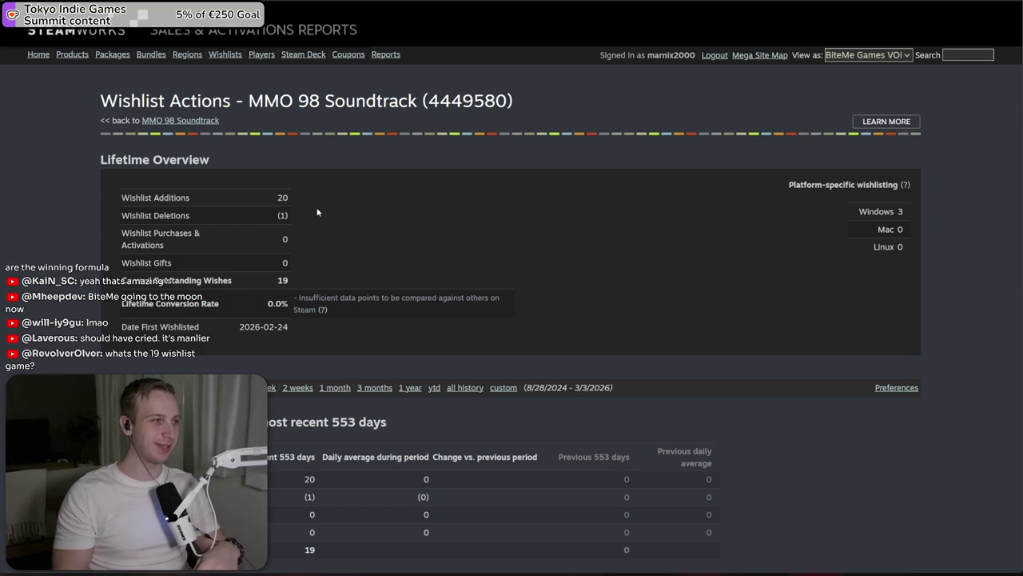
key("alt+Left")
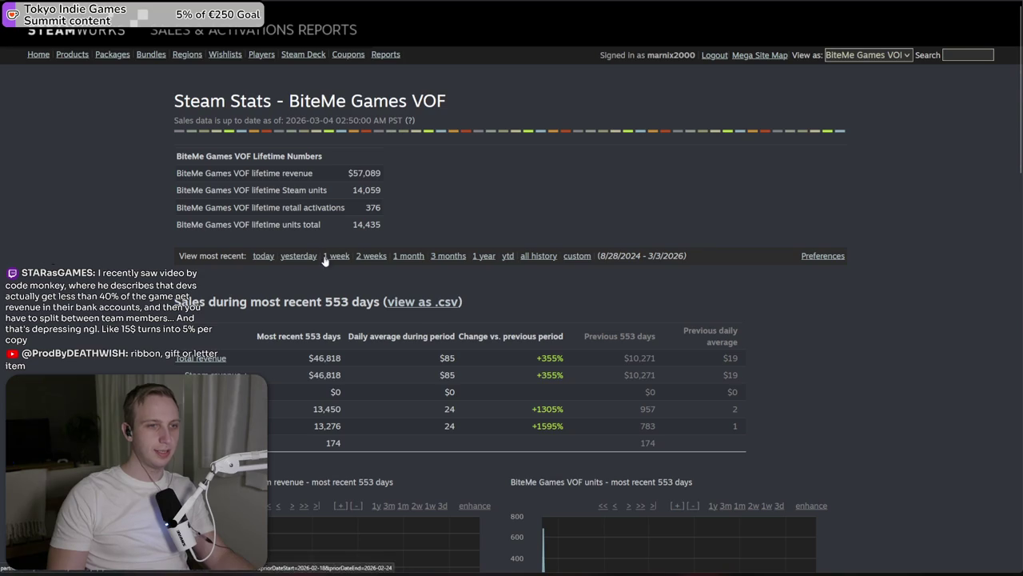
Show the most recent week's sales, select the $483 Total revenue, then switch to SteamDB
left_click(332, 256)
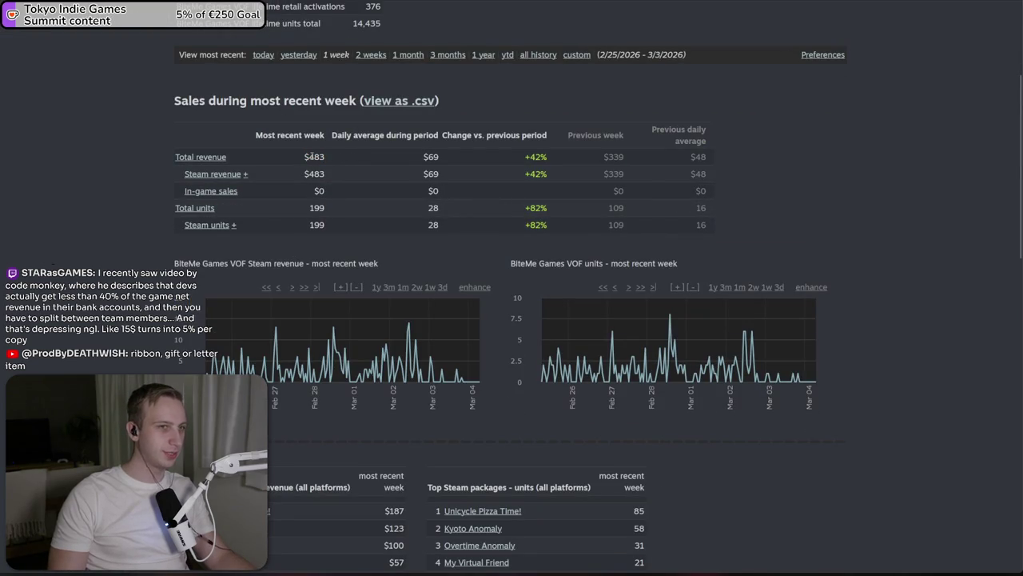
left_click(328, 159)
double_click(328, 158)
left_click(328, 159)
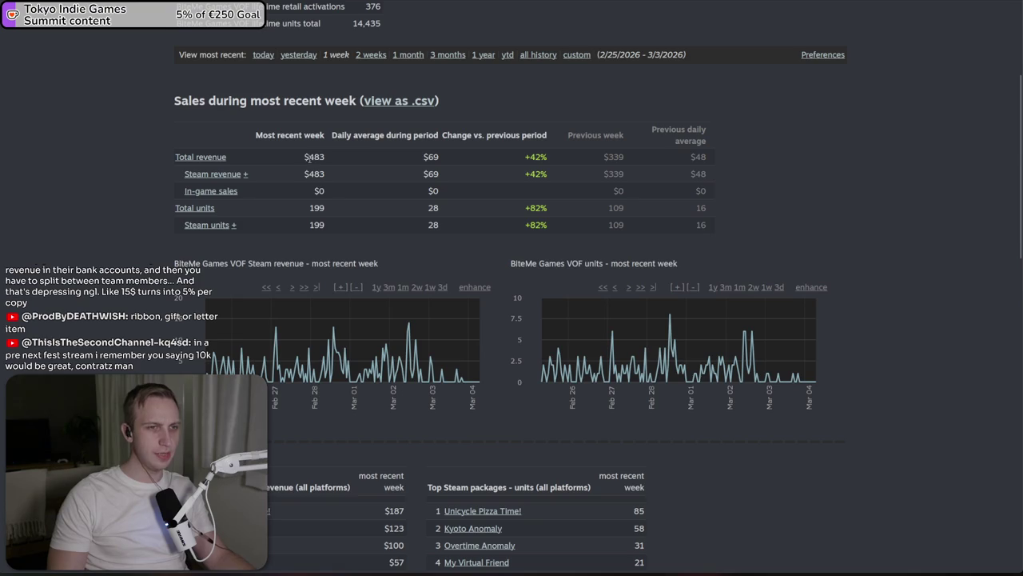
double_click(328, 159)
left_click(328, 159)
double_click(327, 159)
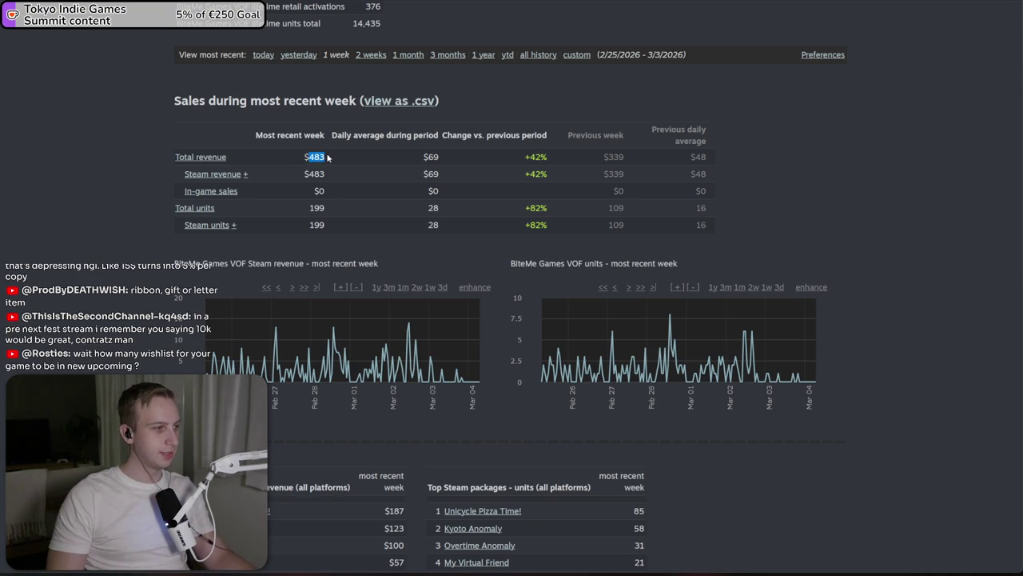
left_click_drag(327, 158, 293, 167)
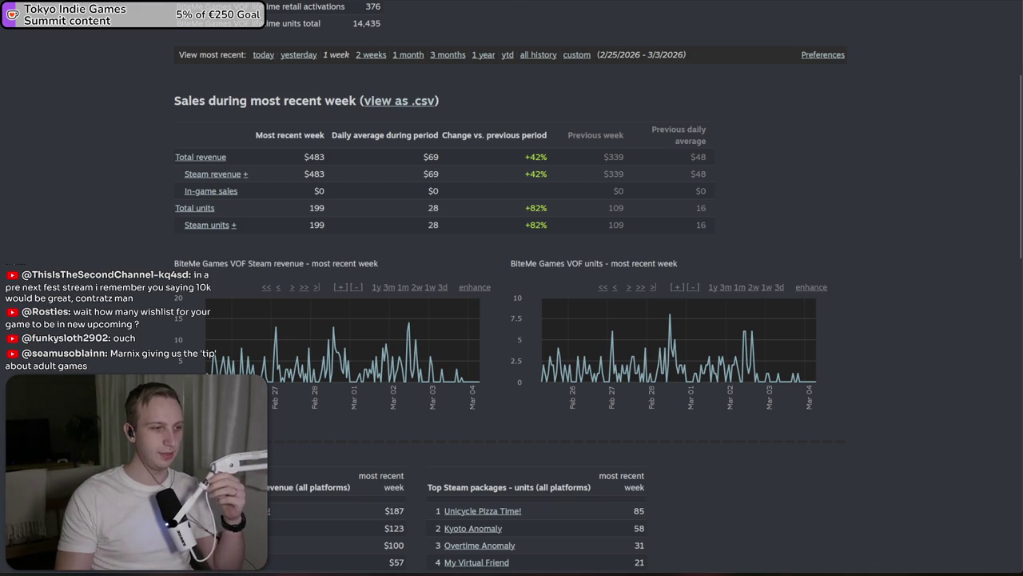
key("ctrl+Tab")
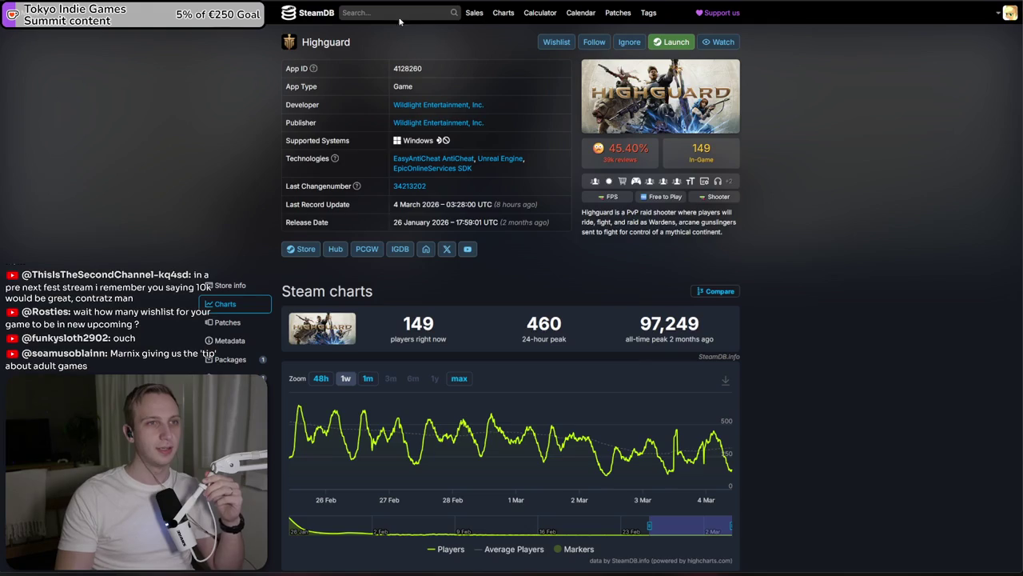
Search SteamDB for 'mmo98', open the MMO 98 app page, then return to Unity
left_click(400, 13)
type("mmo98")
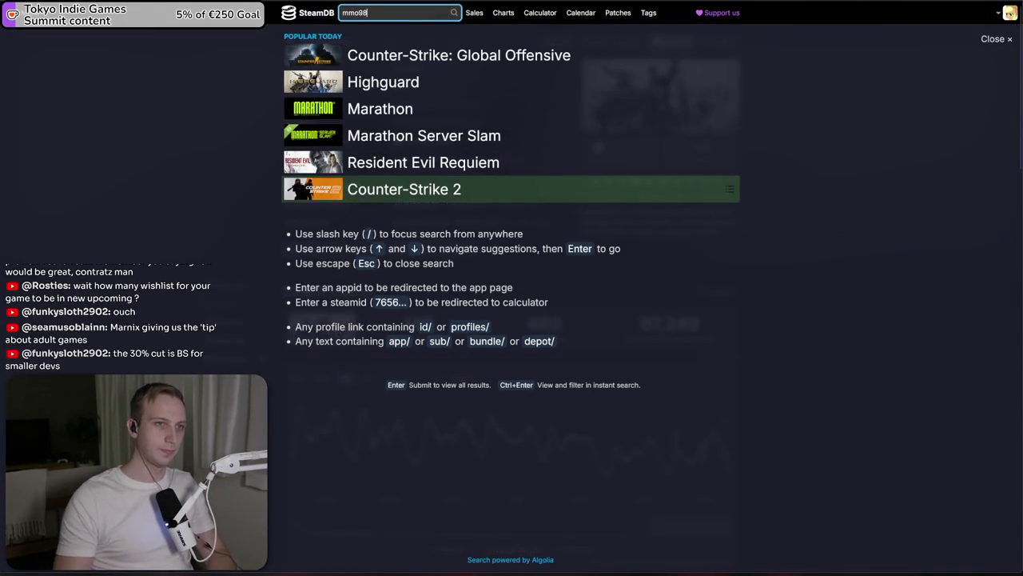
left_click(406, 55)
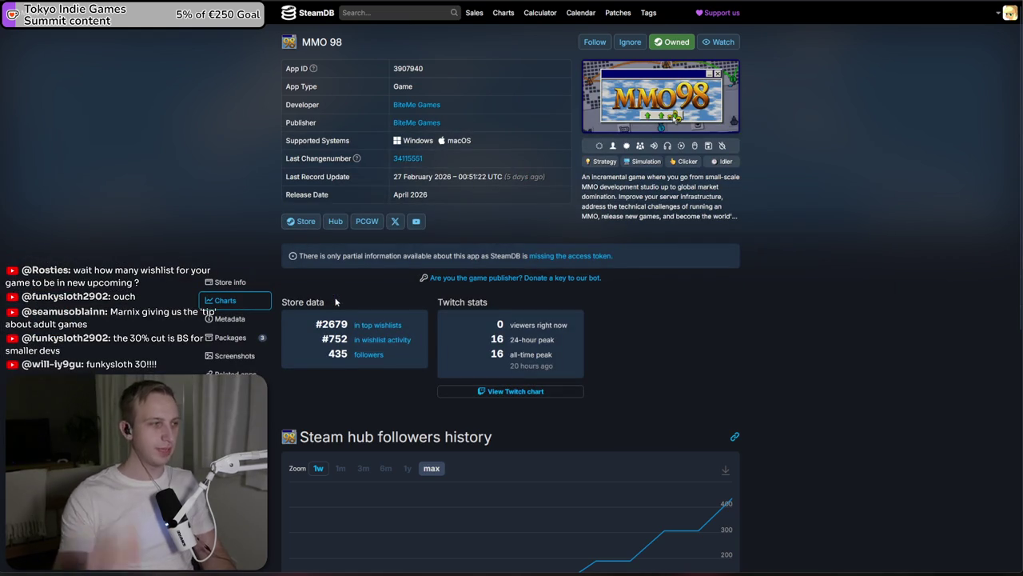
key("alt+Tab")
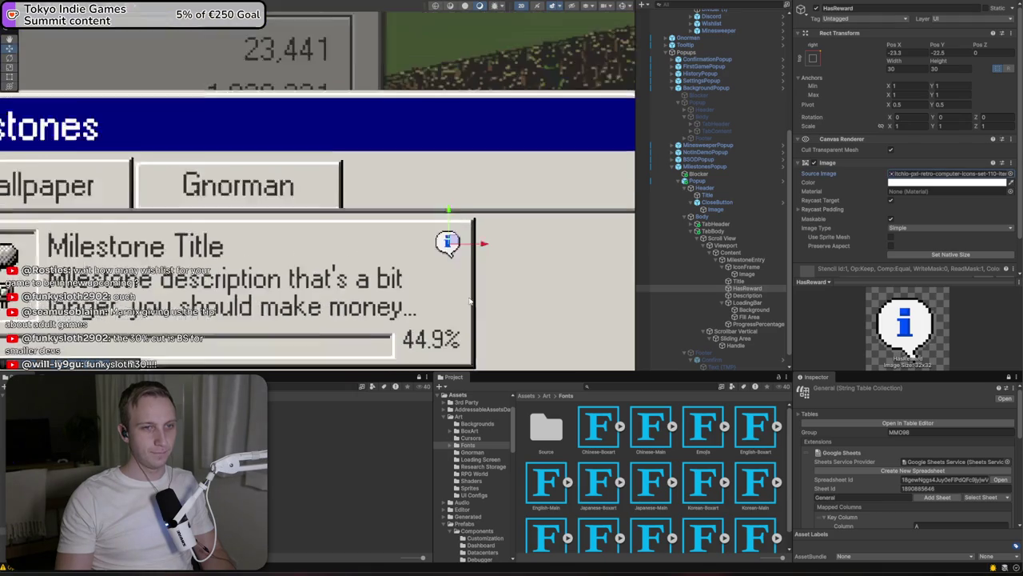
Preview the press, hand, scroll, tape-drive, red A and lock sprites as HasReward's Source Image
left_click(1010, 173)
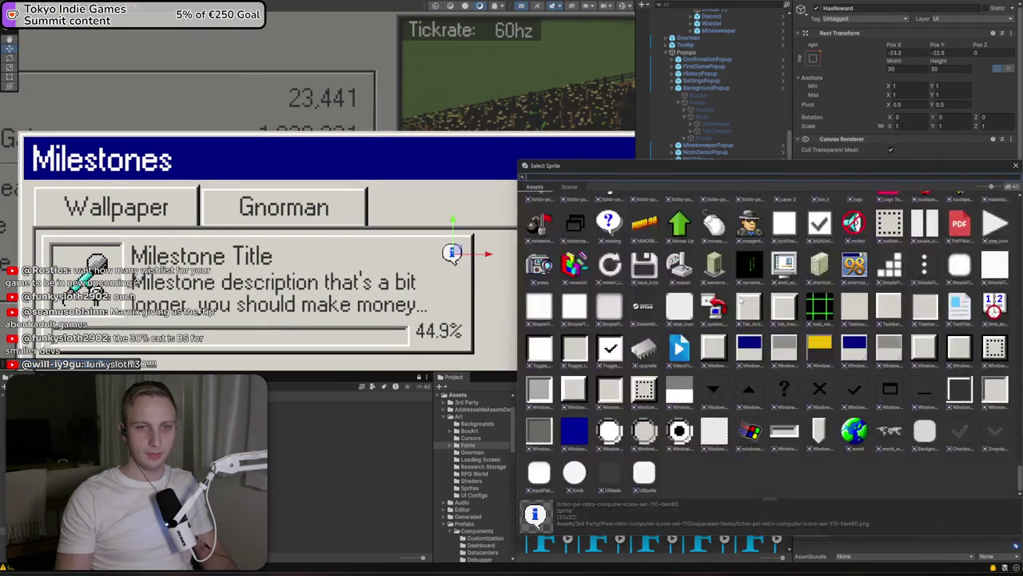
left_click(551, 270)
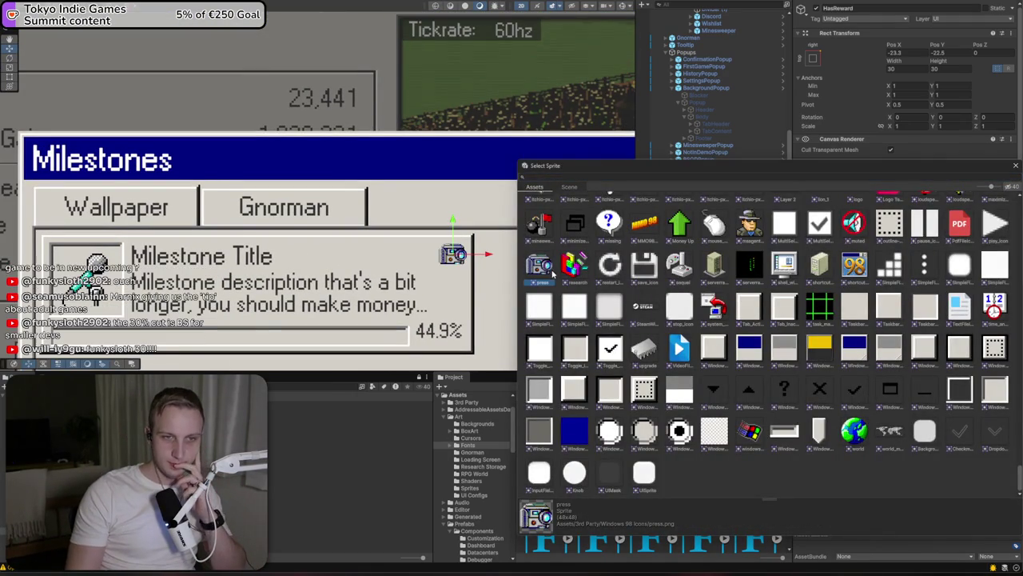
scroll(806, 274, "up", 2)
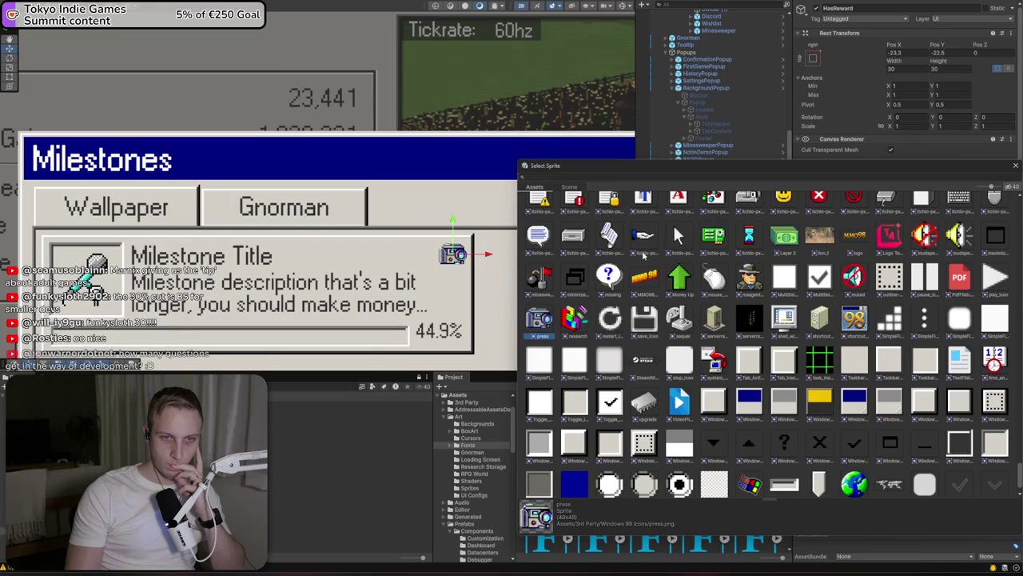
left_click(644, 244)
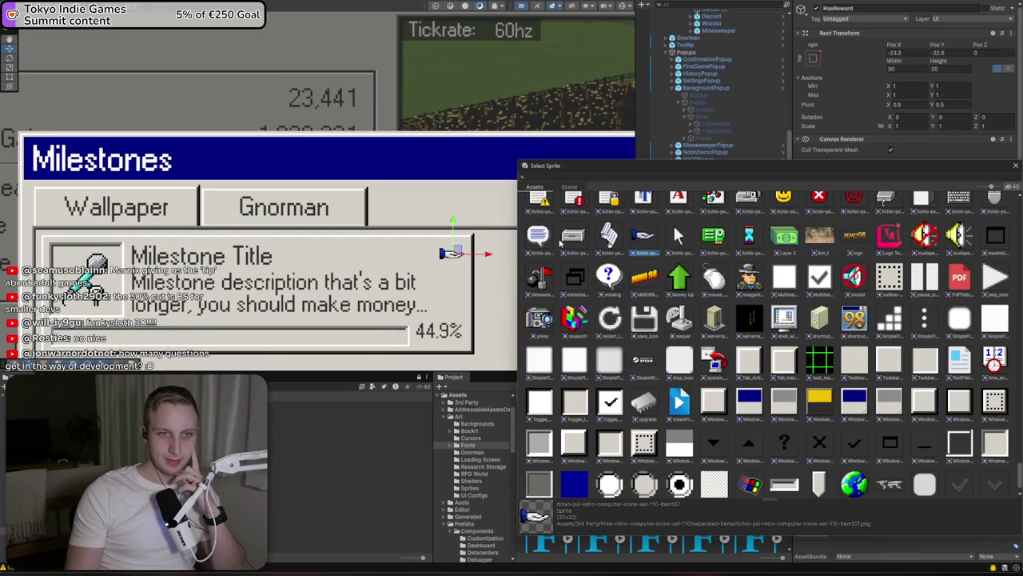
left_click(594, 242)
left_click(588, 241)
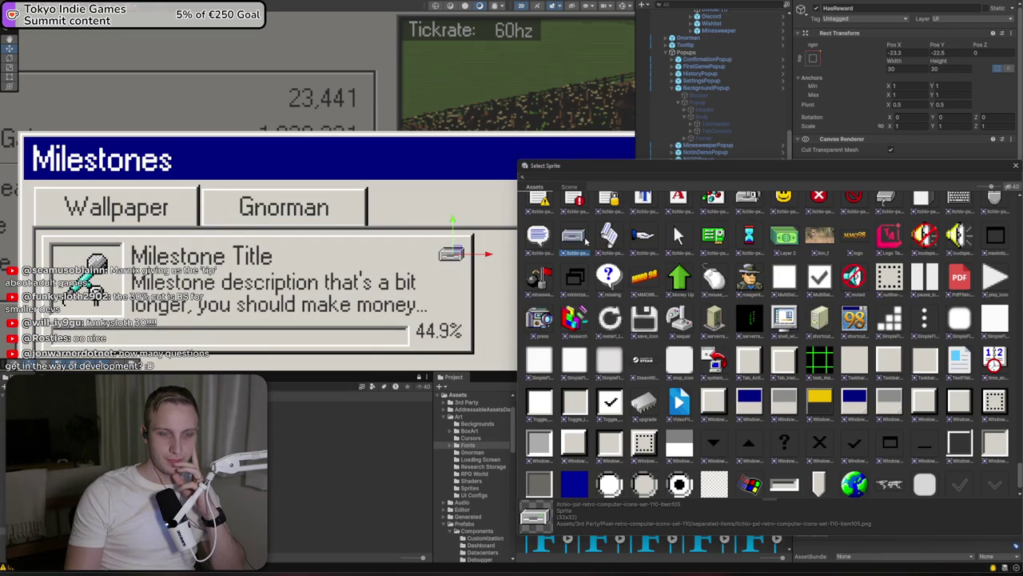
scroll(587, 241, "up", 2)
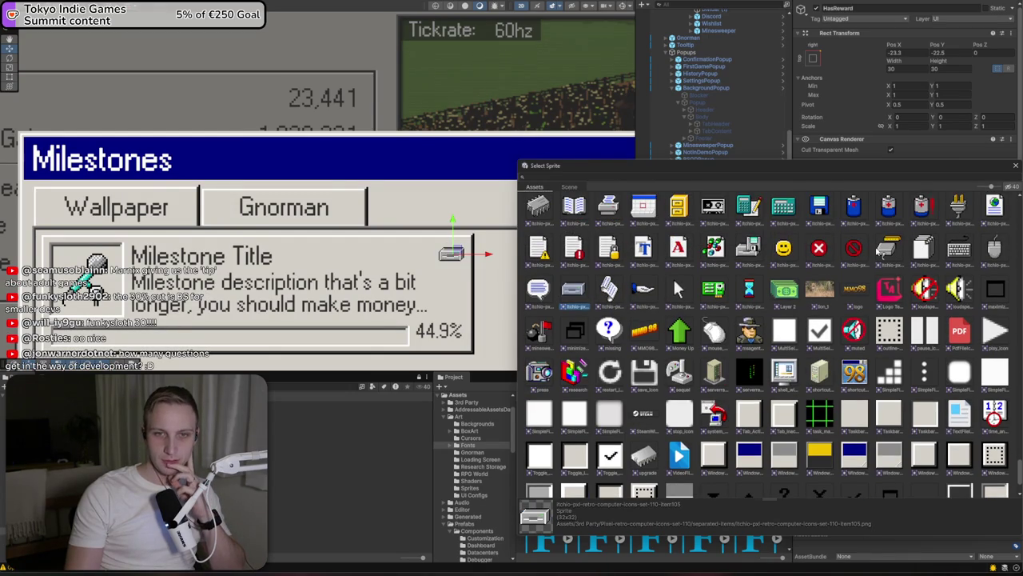
left_click(679, 249)
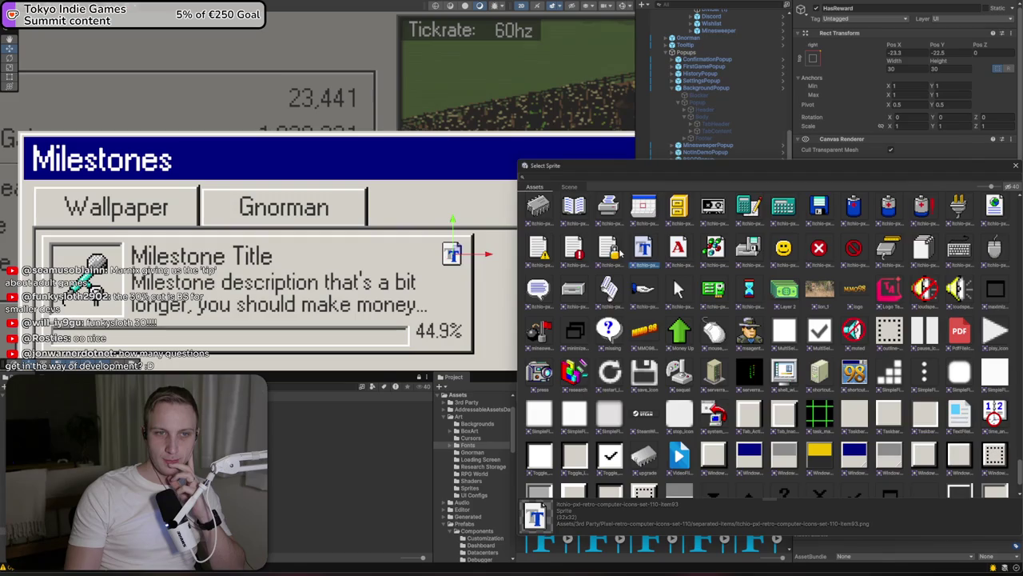
left_click(611, 251)
Preview the filing cabinet and book sprites, then assign the checklist sprite
scroll(707, 258, "up", 1)
scroll(707, 259, "up", 1)
left_click(677, 257)
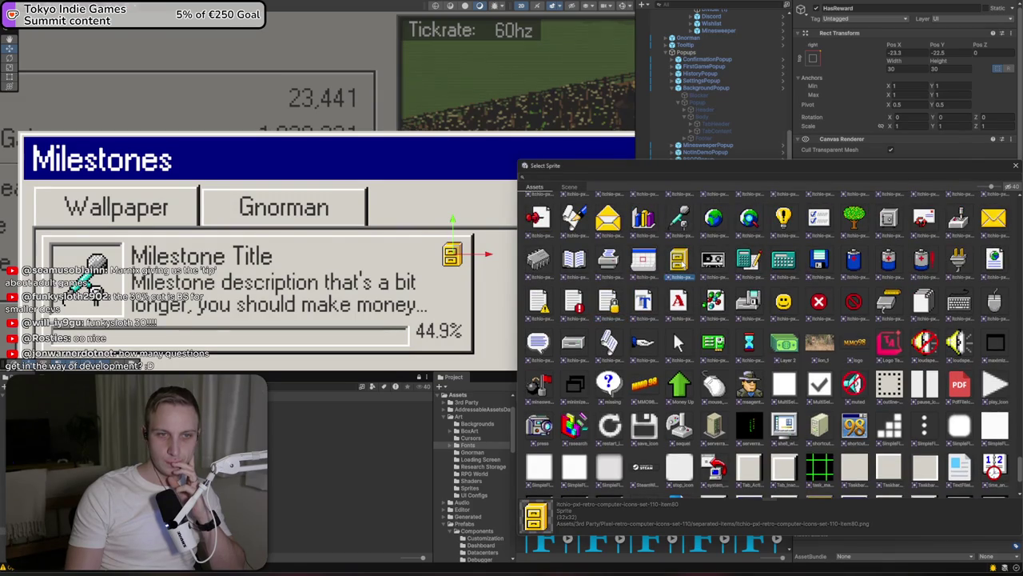
left_click(573, 260)
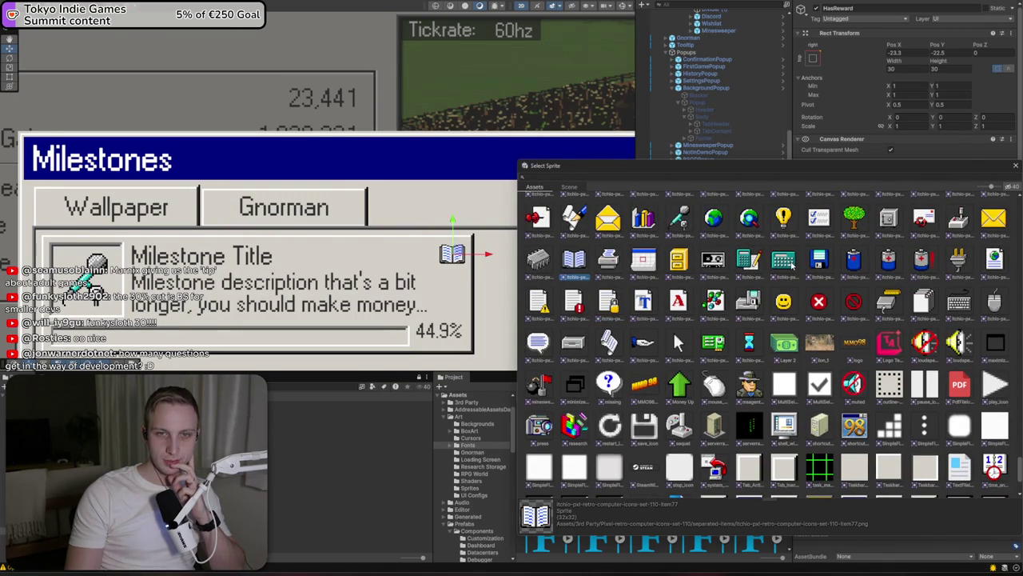
left_click(814, 229)
double_click(814, 228)
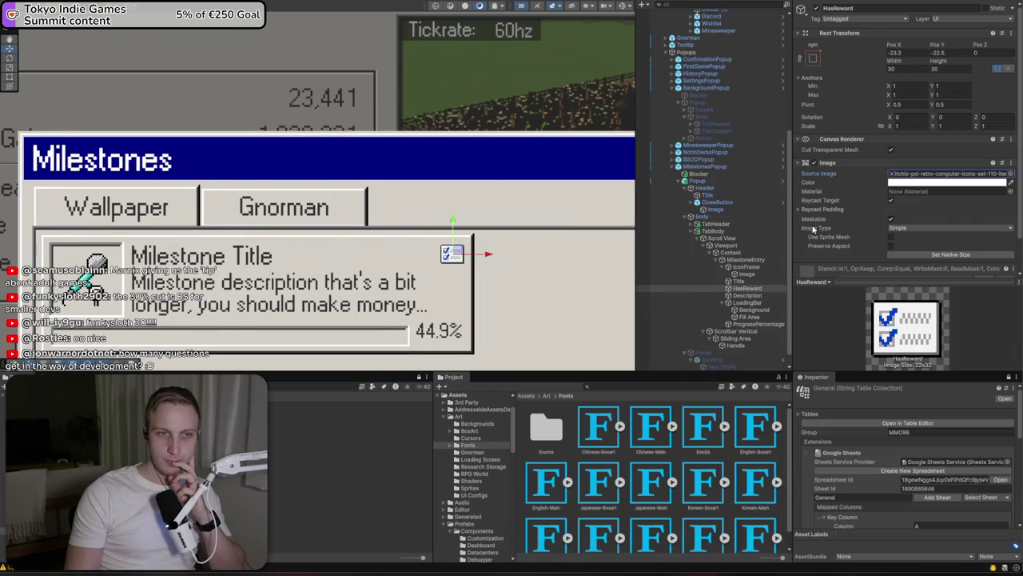
Set the checklist reward icon's Width and Height to 40
scroll(531, 244, "up", 3)
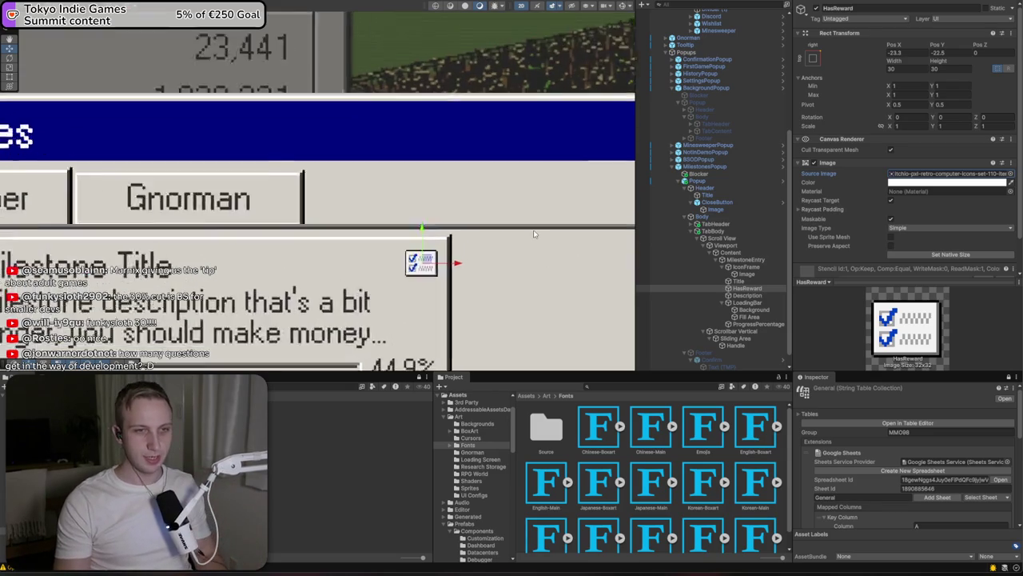
left_click(897, 70)
type("40")
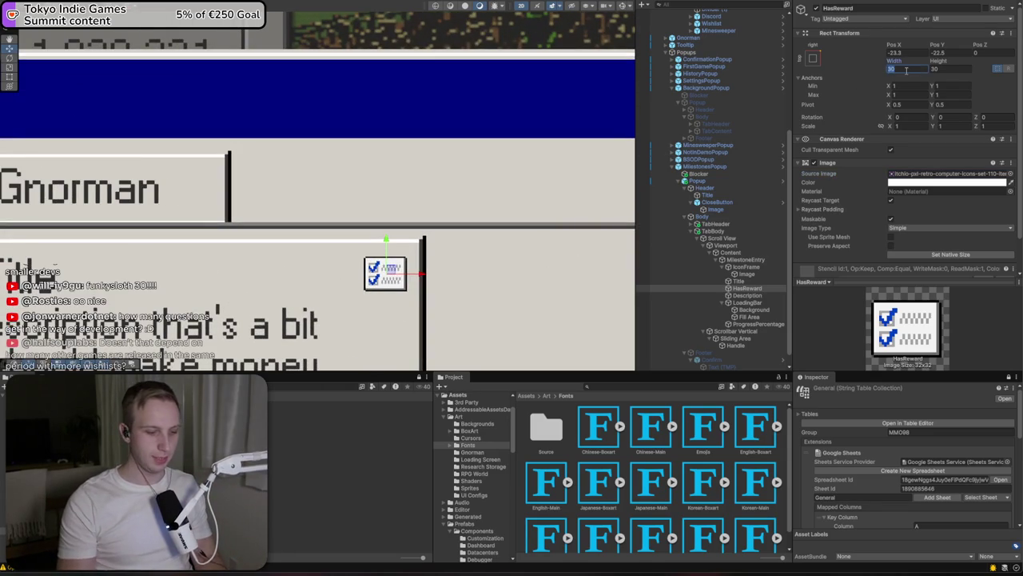
key("Tab")
type("40")
left_click_drag(393, 274, 393, 271)
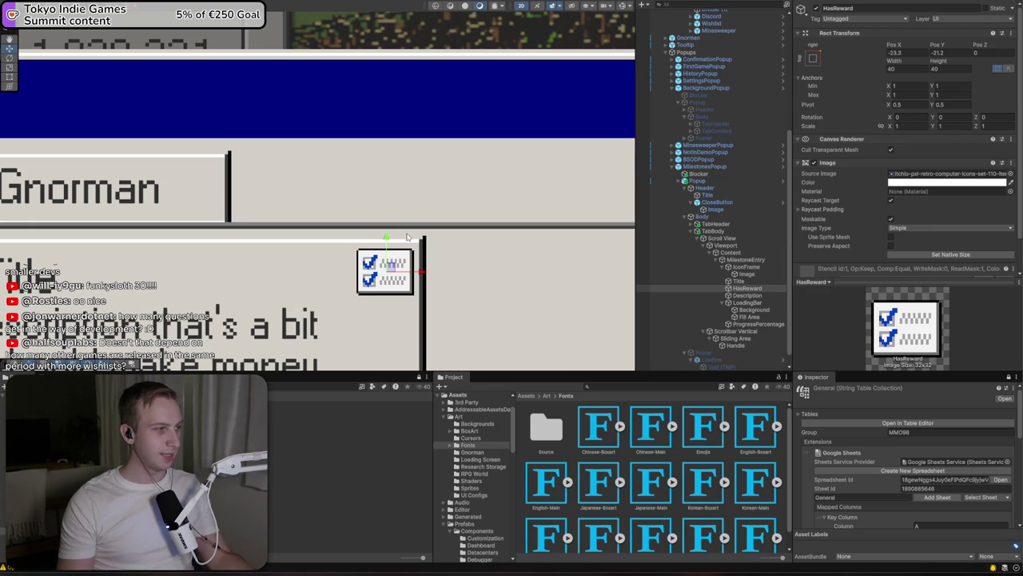
Position the reward icon at Pos Y -22 in the entry's top-right corner
scroll(407, 236, "down", 5)
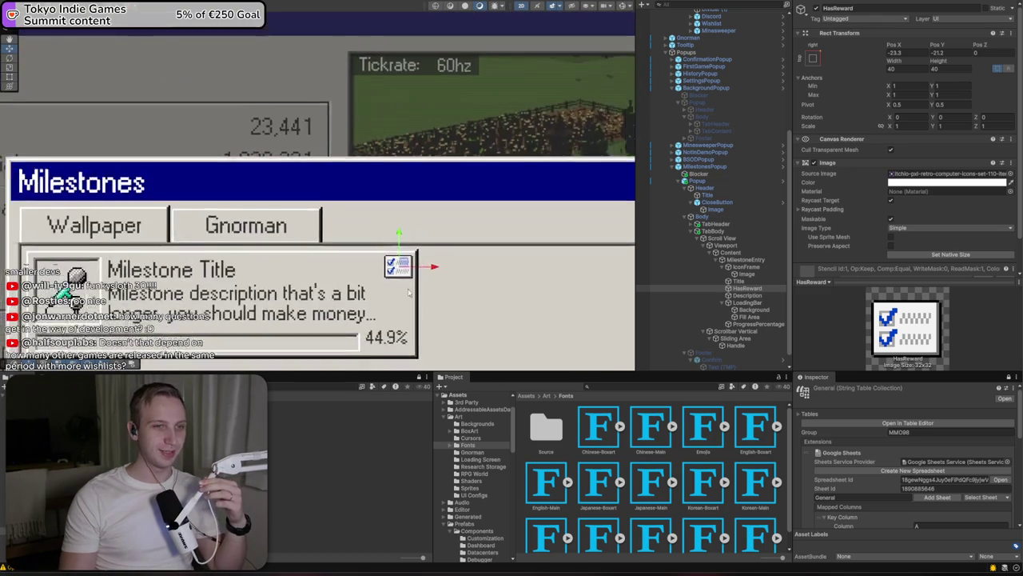
scroll(408, 292, "down", 2)
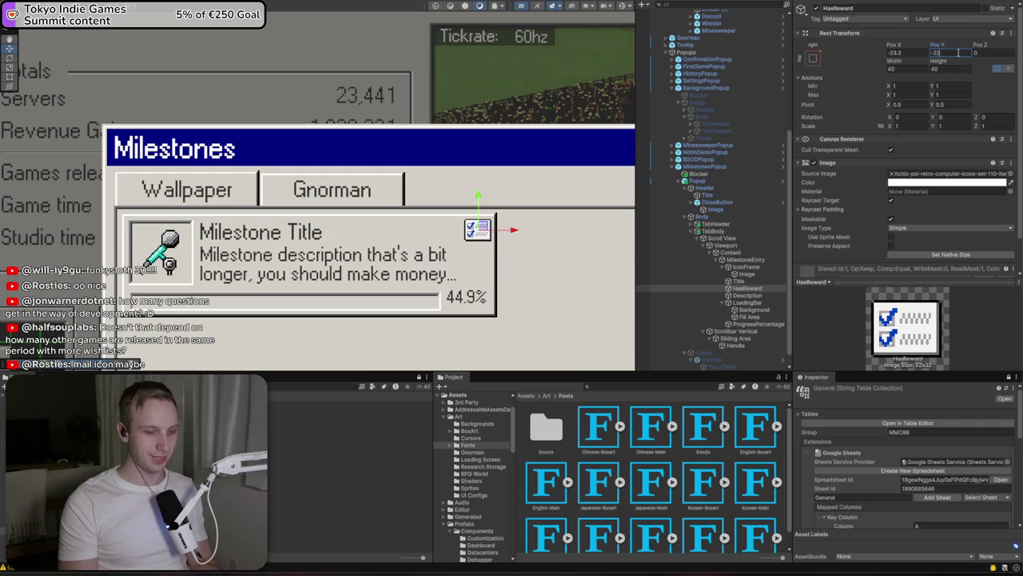
left_click(911, 53)
type("-22")
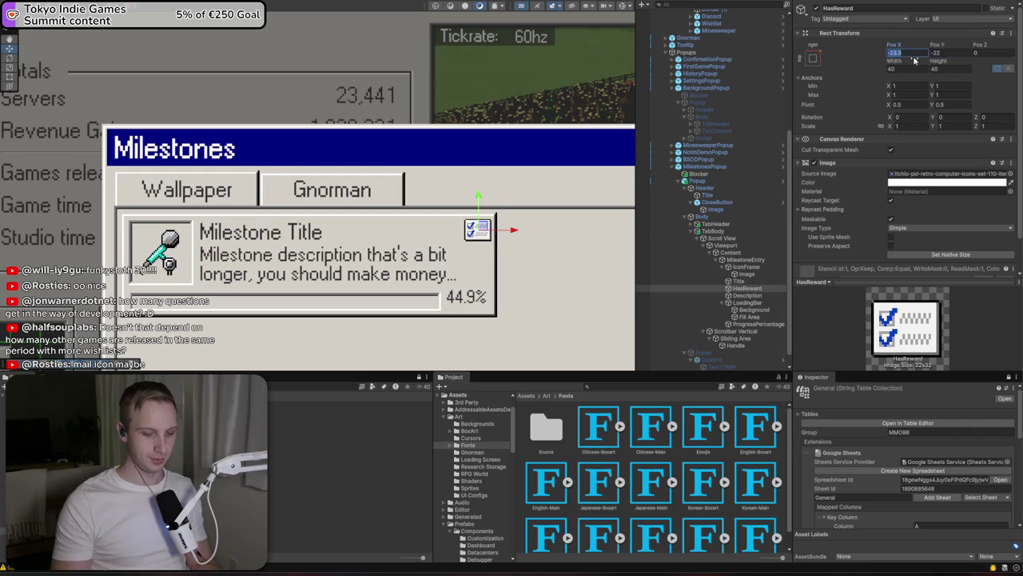
key("Return")
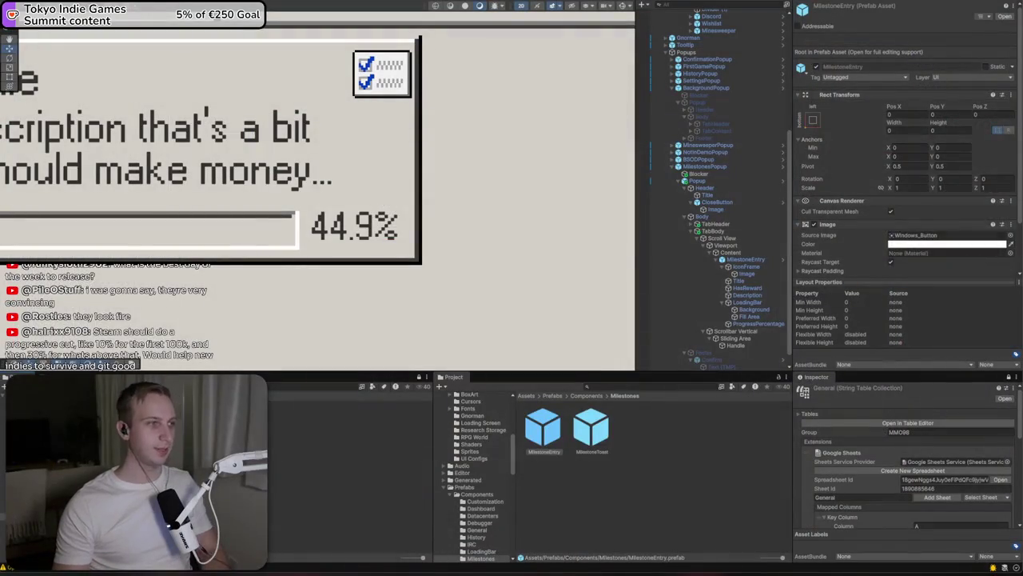
Duplicate the MilestoneEntry prefab into a five-card two-column grid, then select TabGlobal
scroll(453, 178, "down", 5)
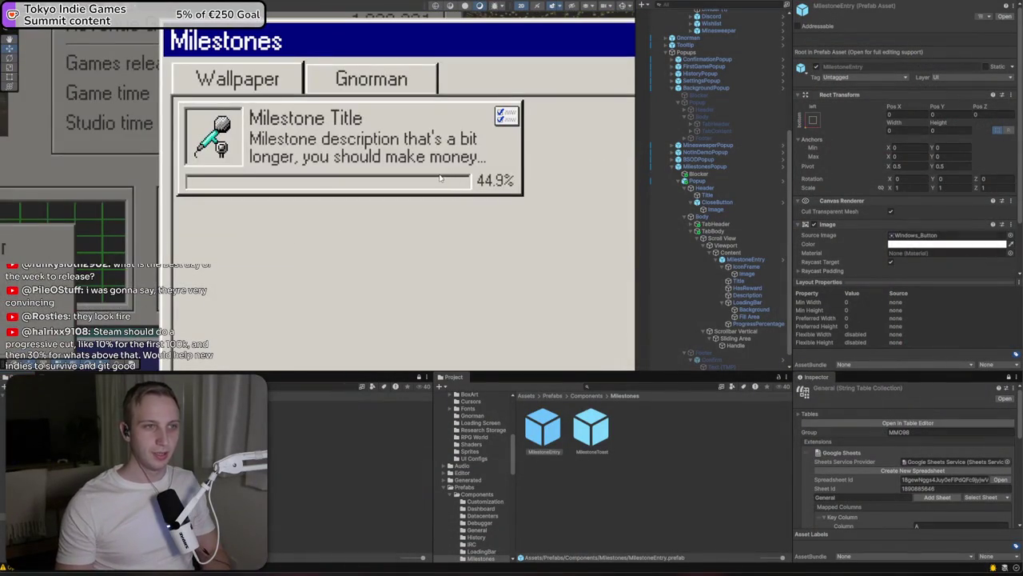
left_click(743, 261)
key("ctrl+d")
key("ctrl+d")
key("ctrl+d")
key("ctrl+d")
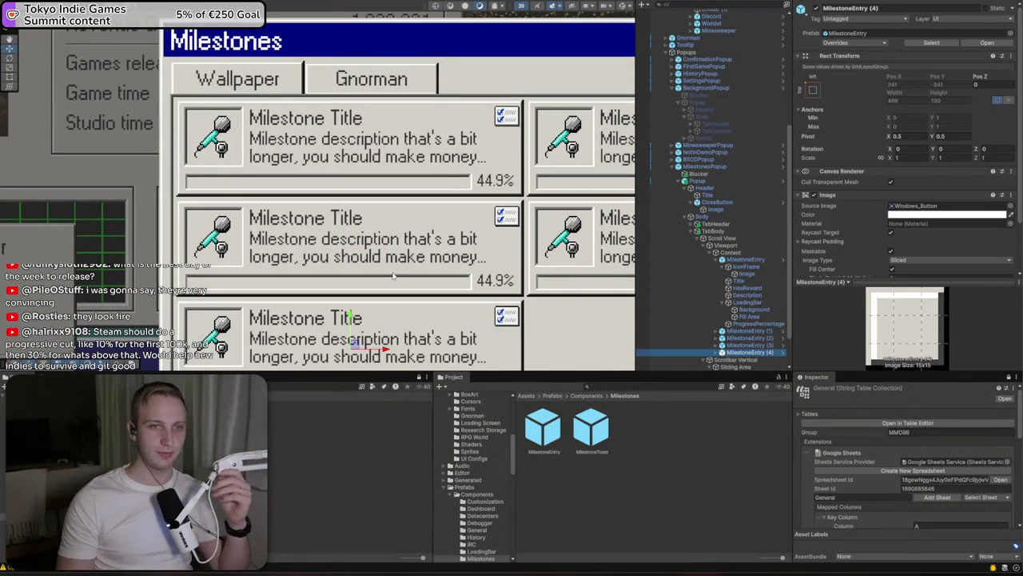
left_click_drag(472, 105, 430, 229)
left_click(273, 213)
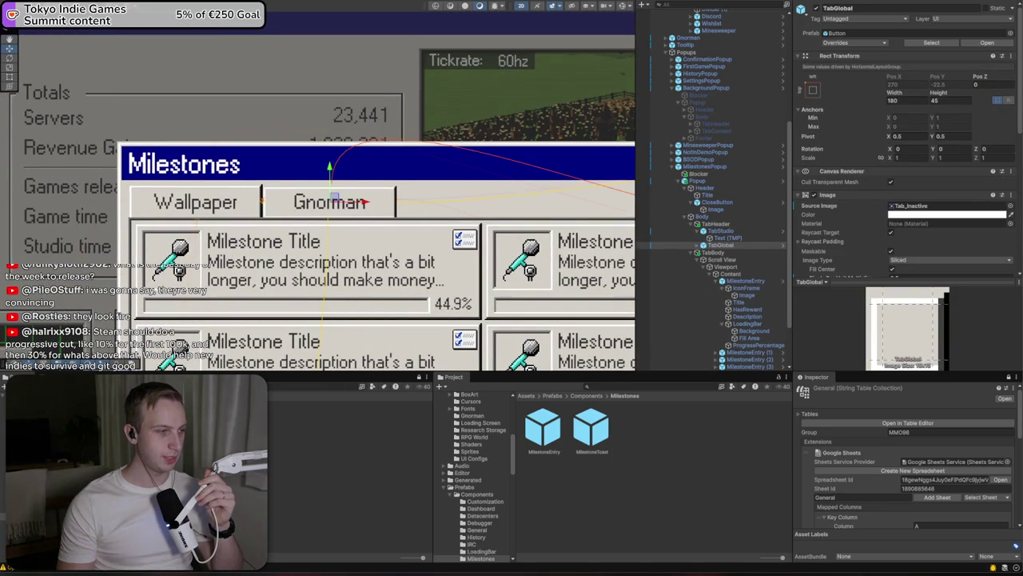
Enlarge the itch.io retro computer icon sheet preview, then close it
key("alt+Tab")
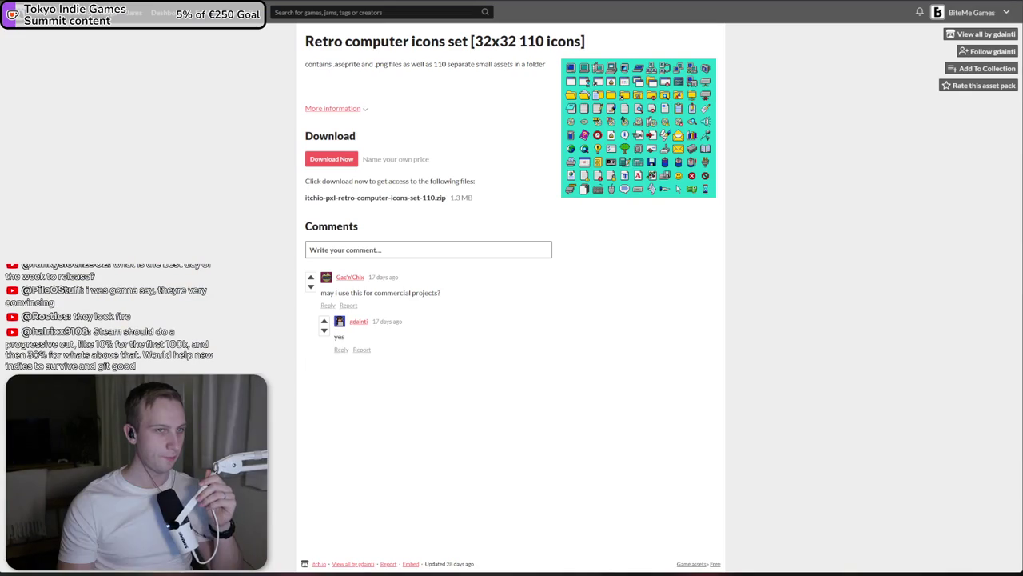
left_click(637, 113)
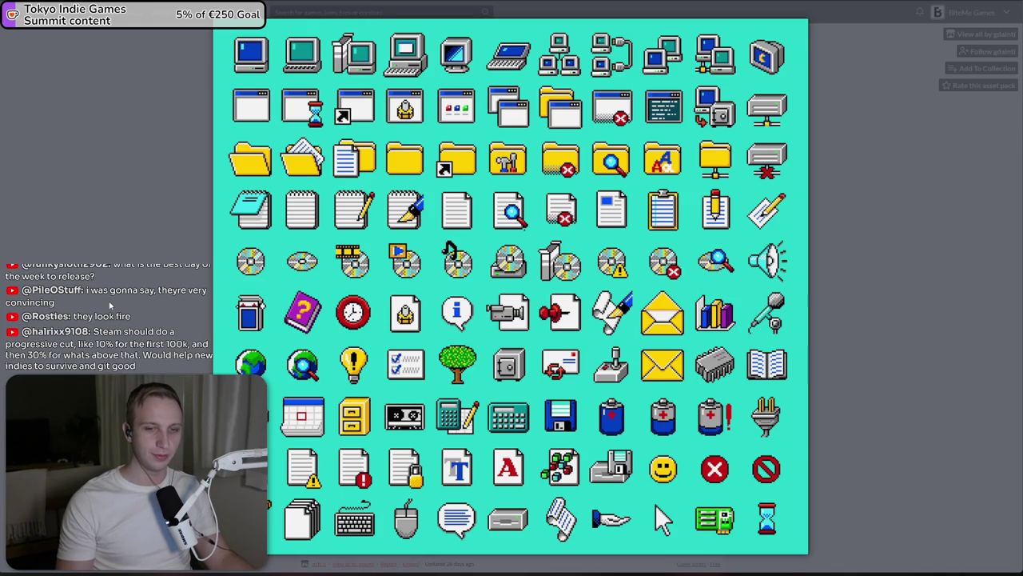
left_click(110, 304)
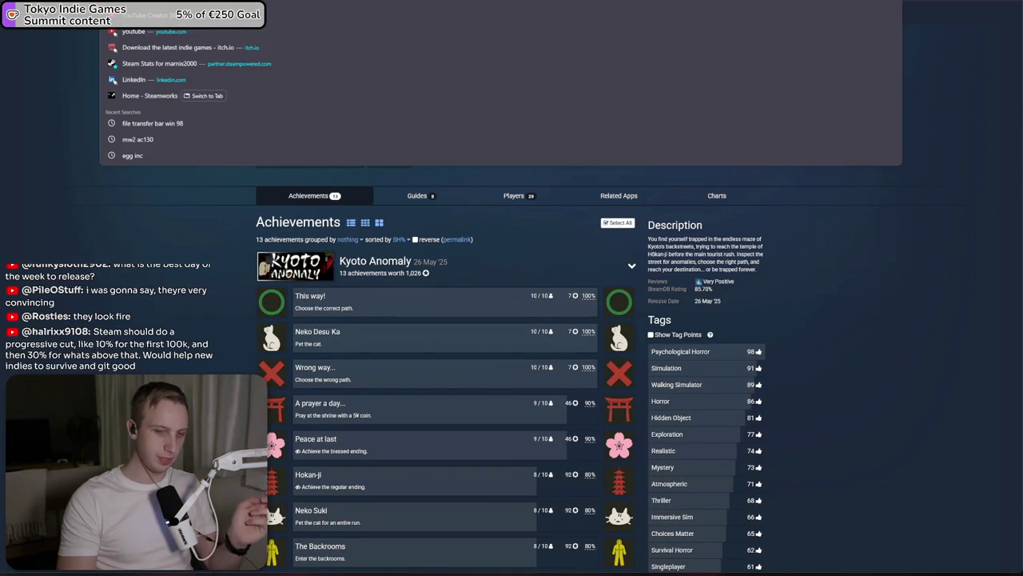
Open the MMO98 translation sheet and add keys milestones_tab_studio and milestones_tab_global in column A
type("mmo98")
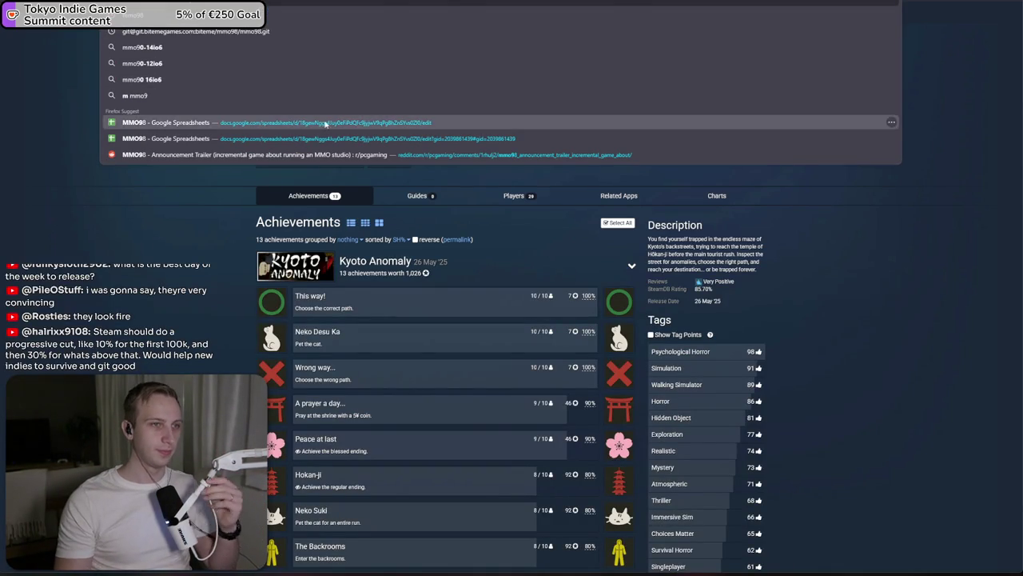
left_click(319, 124)
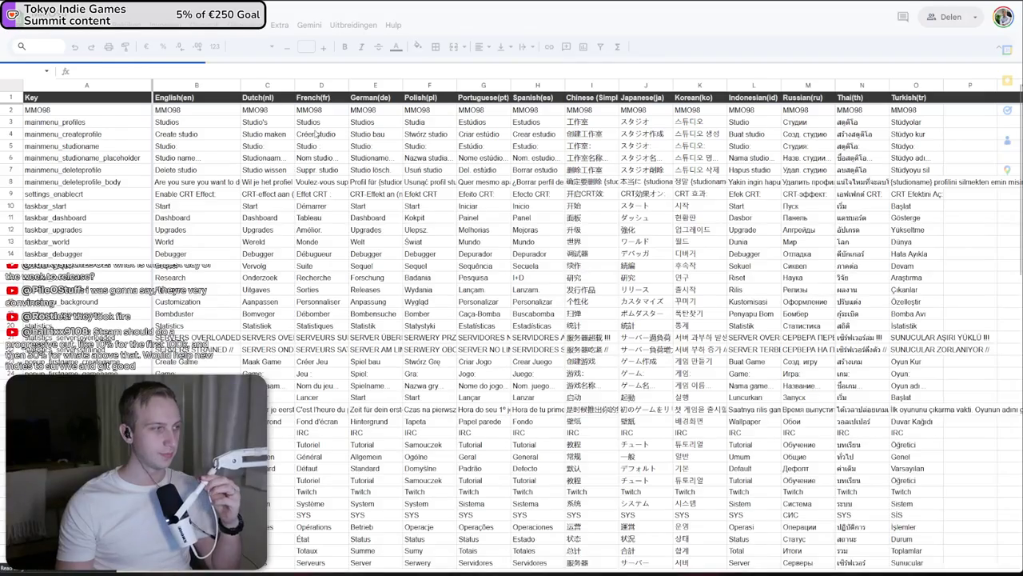
scroll(233, 357, "down", 10)
scroll(234, 358, "down", 10)
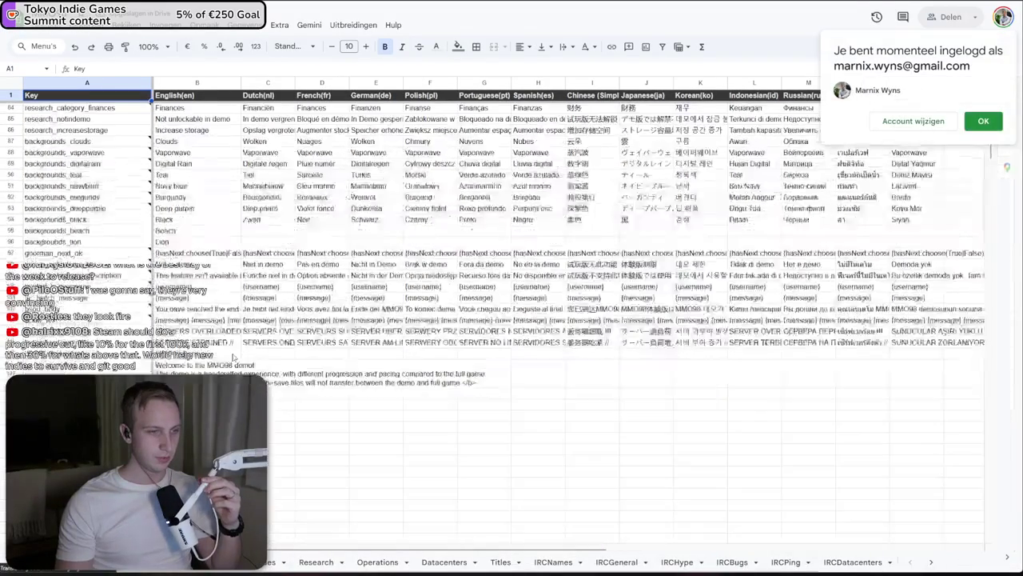
left_click(86, 513)
type("milestones_tab_stud")
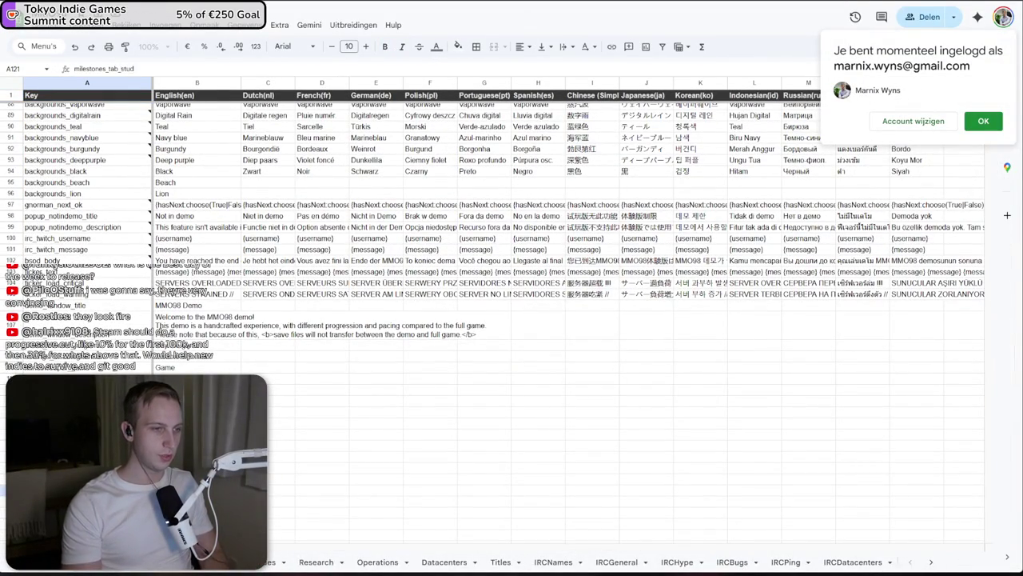
key("Return")
type("milestones_")
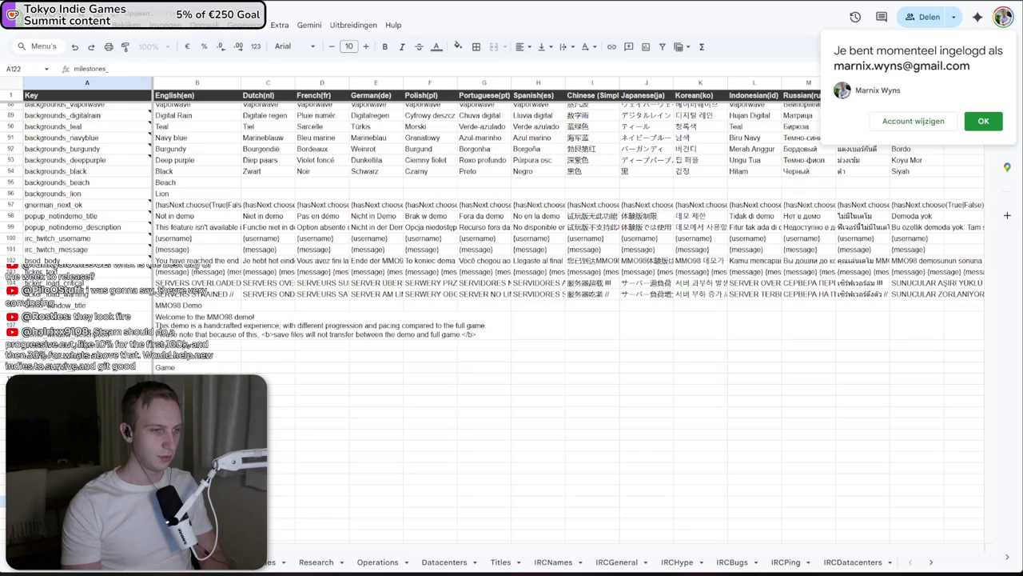
type("al")
key("Return")
Enter the English text Studio and Global in cells B121 and B122
left_click(181, 203)
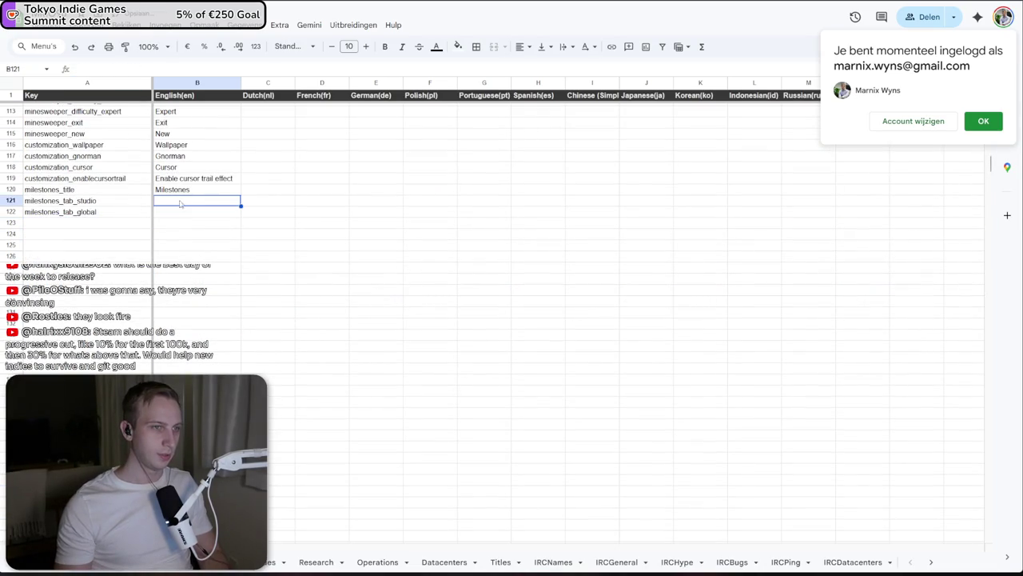
left_click(173, 182)
left_click(179, 204)
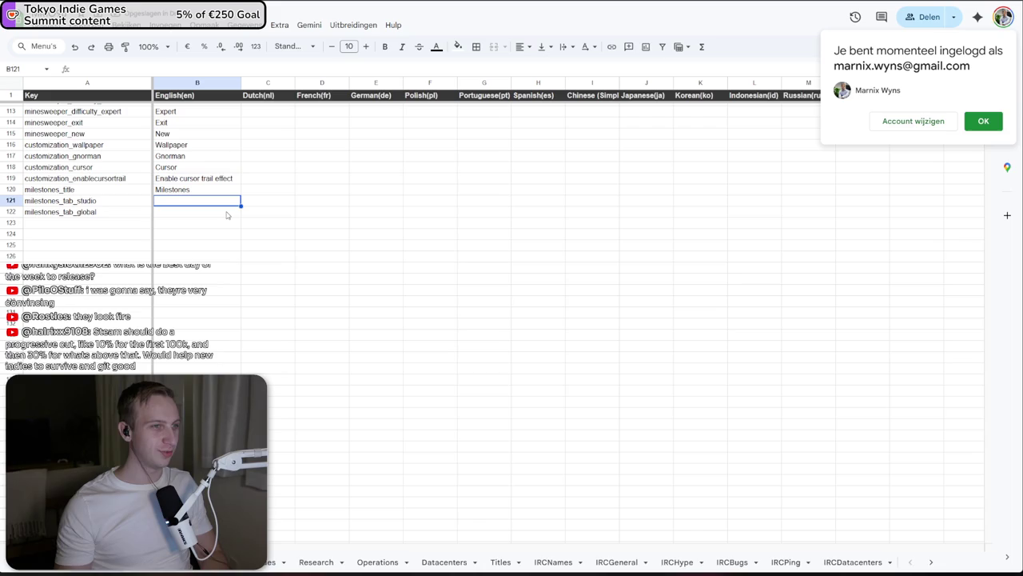
type("St")
key("Return")
type("Glob")
key("Return")
key("alt+Tab")
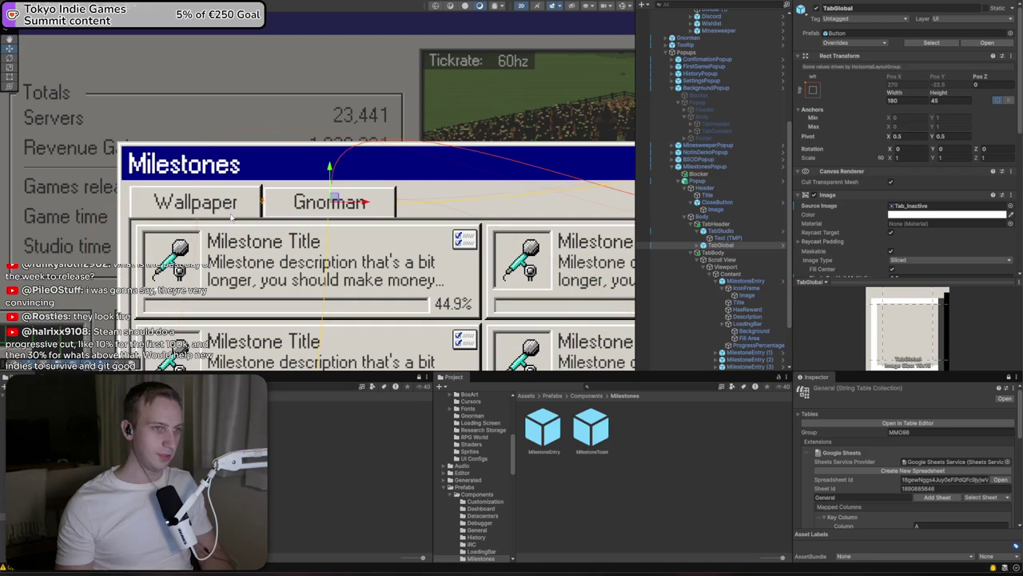
Pull the latest translations from Google Sheets into the localization tables
left_click(727, 231)
left_click(692, 245)
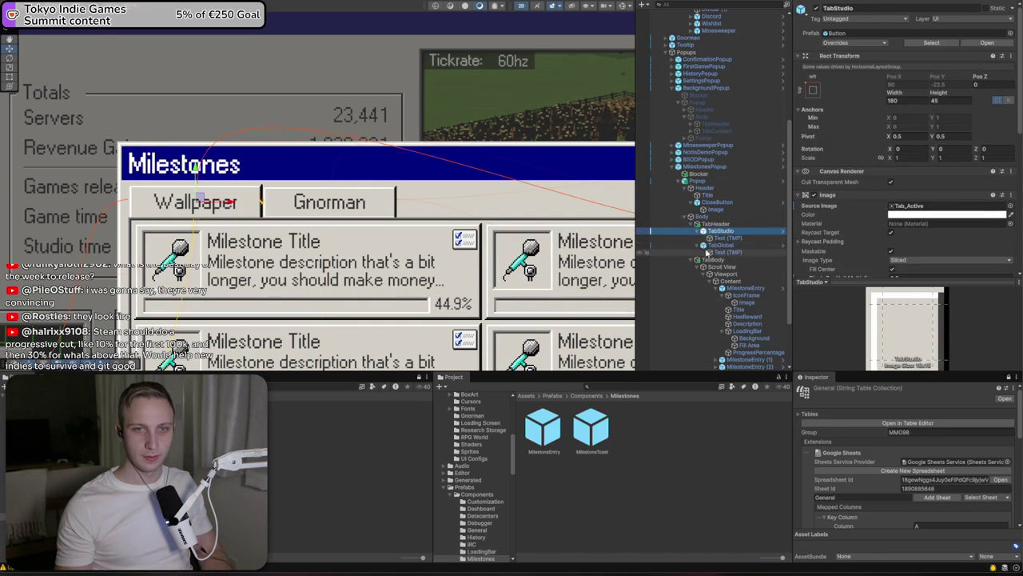
left_click(728, 238)
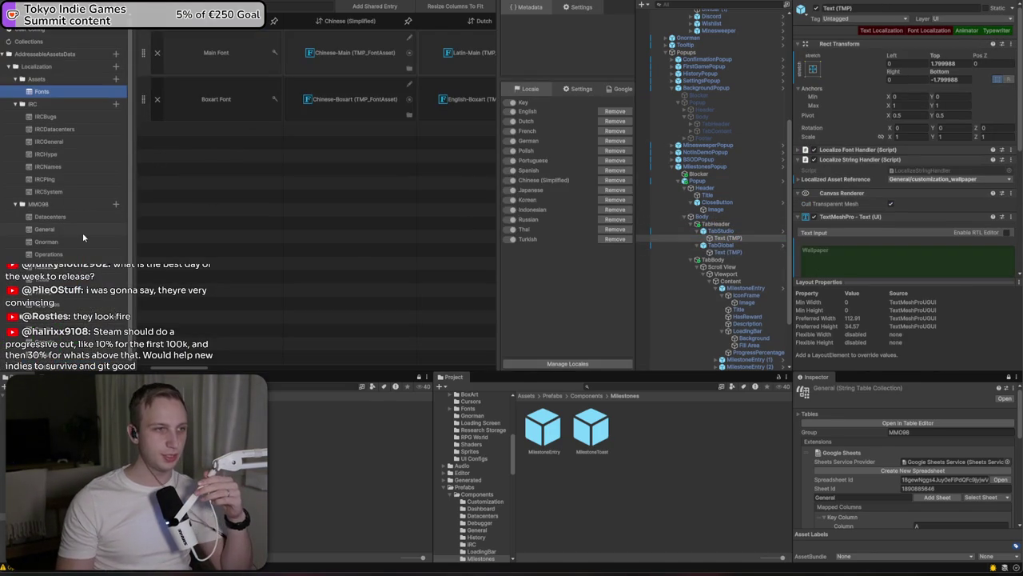
left_click(82, 233)
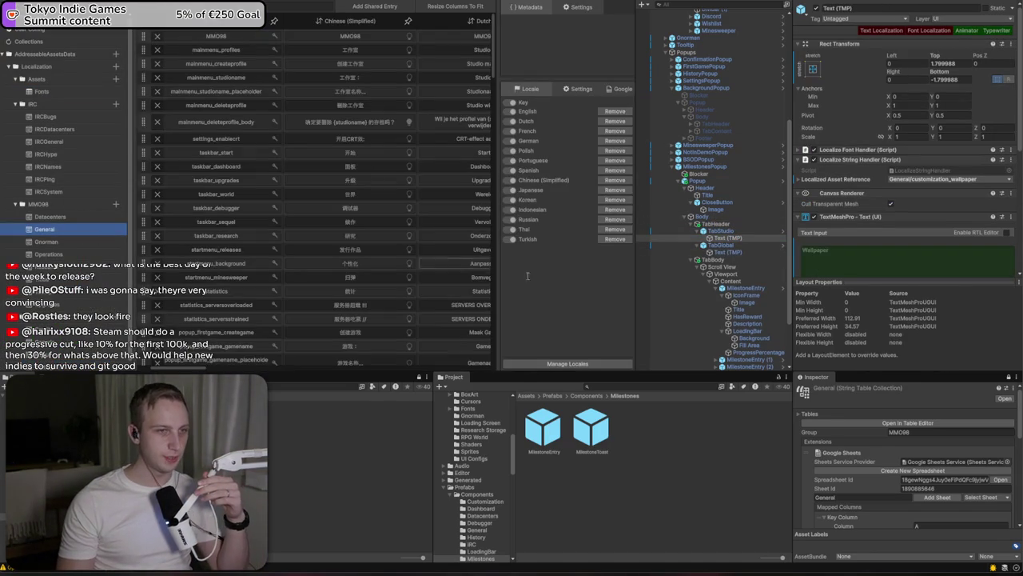
left_click(619, 89)
left_click(592, 152)
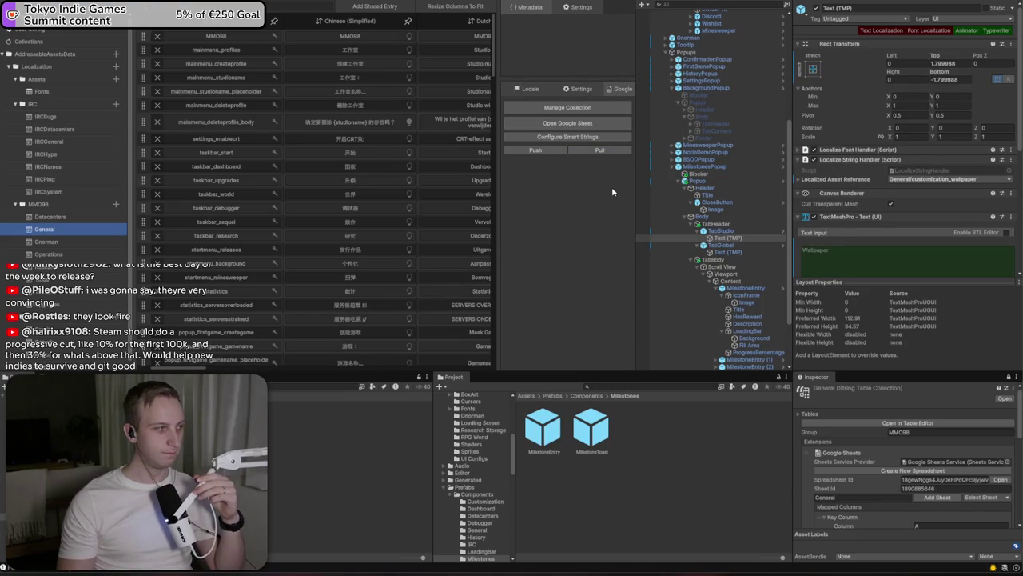
Assign milestones_tab_studio as the Studio tab label's localized string
left_click(718, 239)
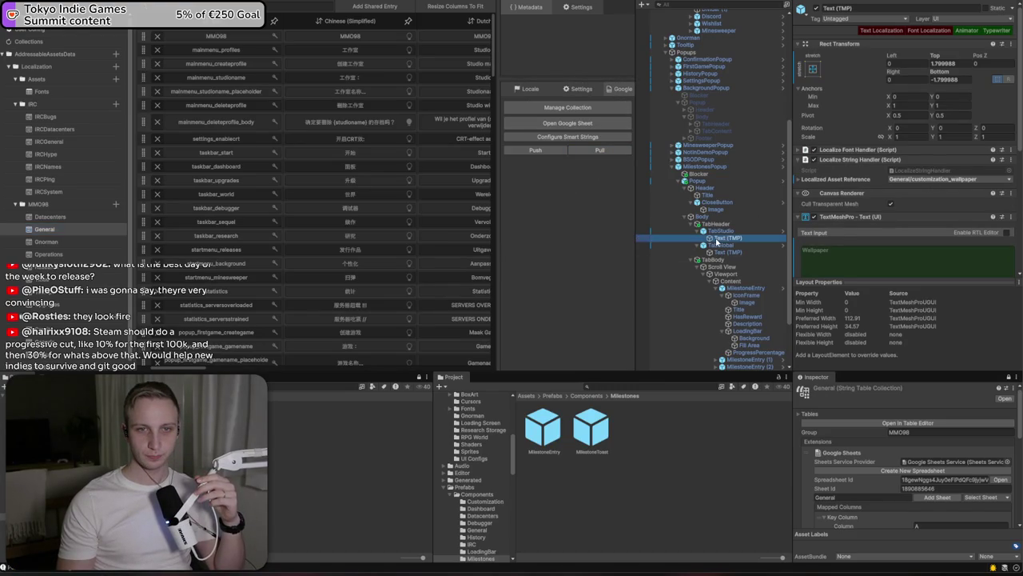
left_click(966, 169)
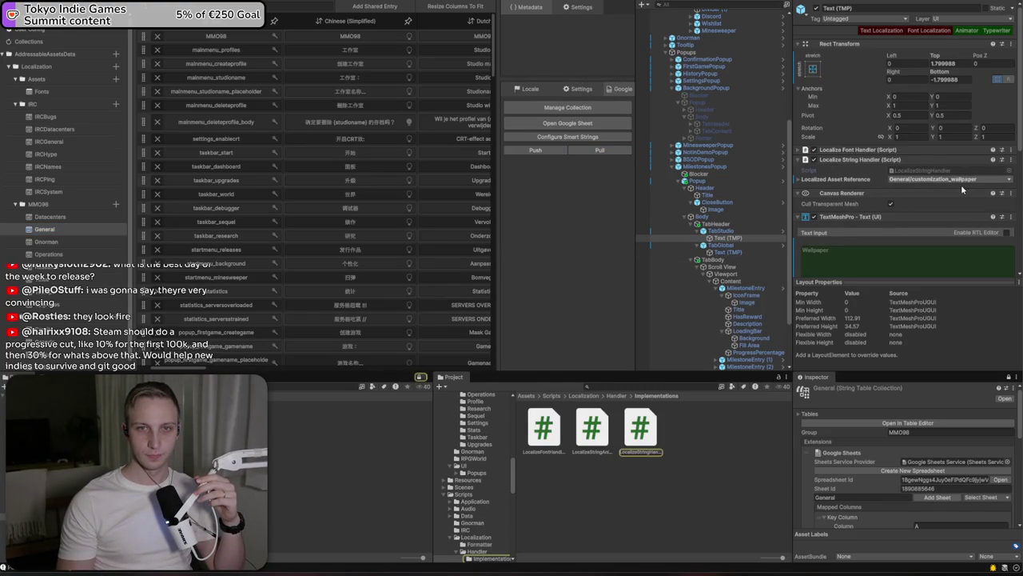
left_click(900, 182)
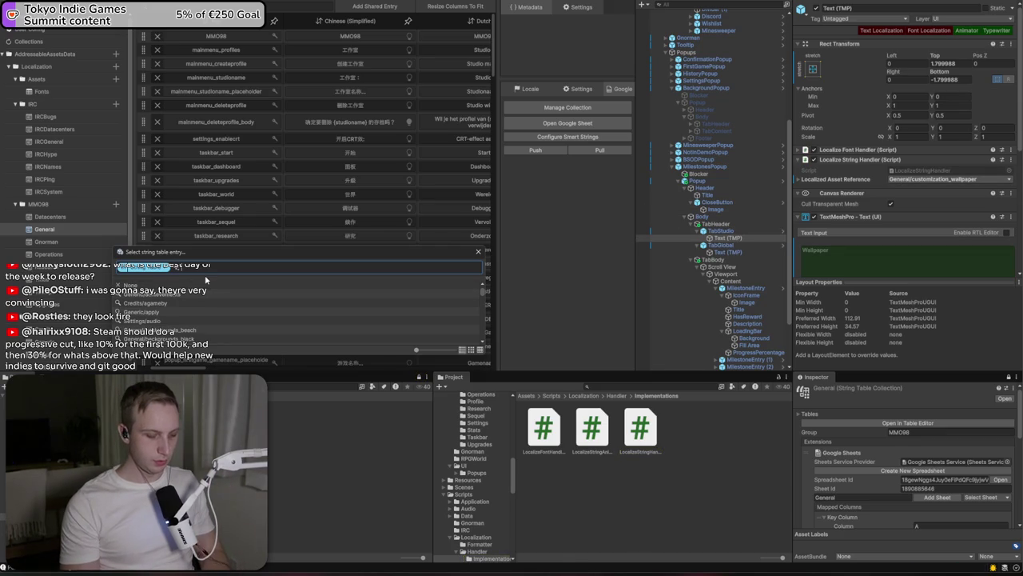
type("studio")
scroll(237, 305, "down", 3)
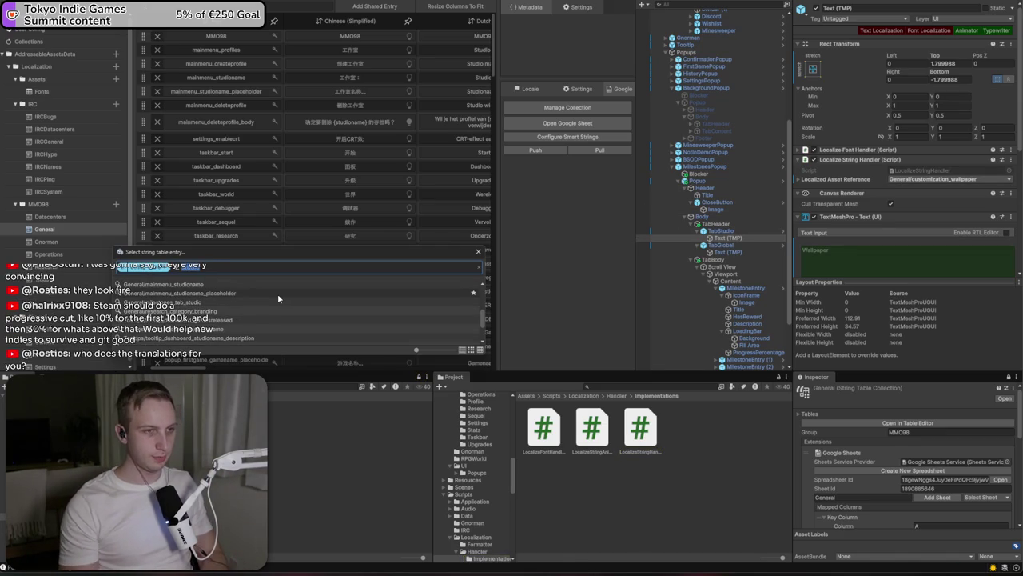
left_click(266, 305)
Assign milestones_tab_global to the Global tab label and enter Play mode to preview
left_click(664, 252)
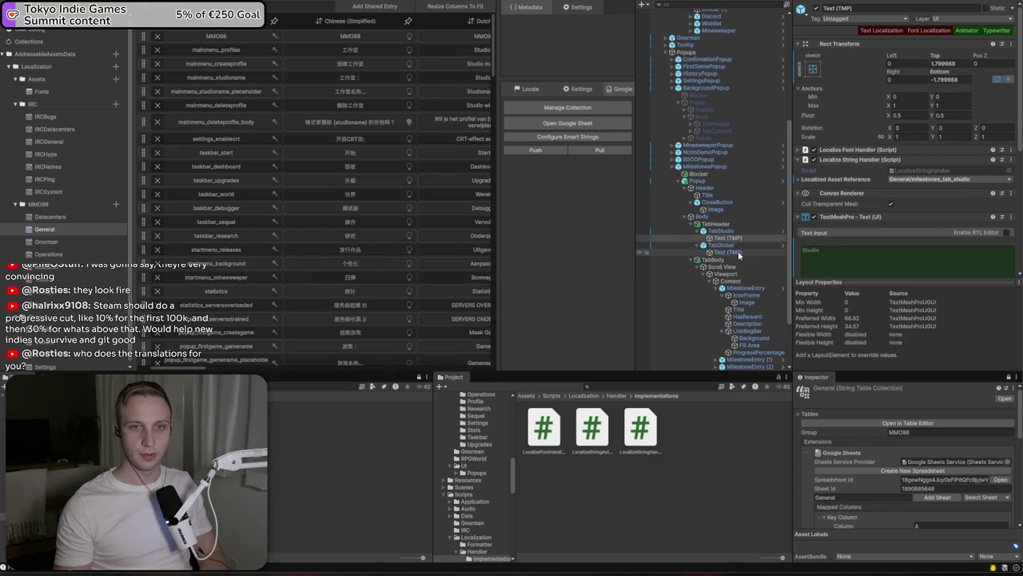
left_click(972, 179)
type("global")
key("Return")
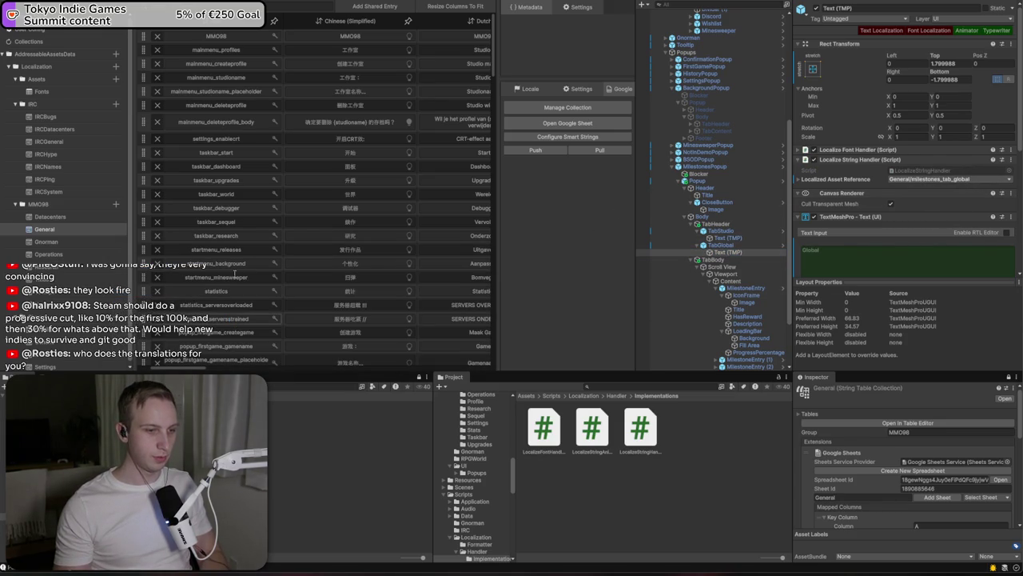
key("ctrl+p")
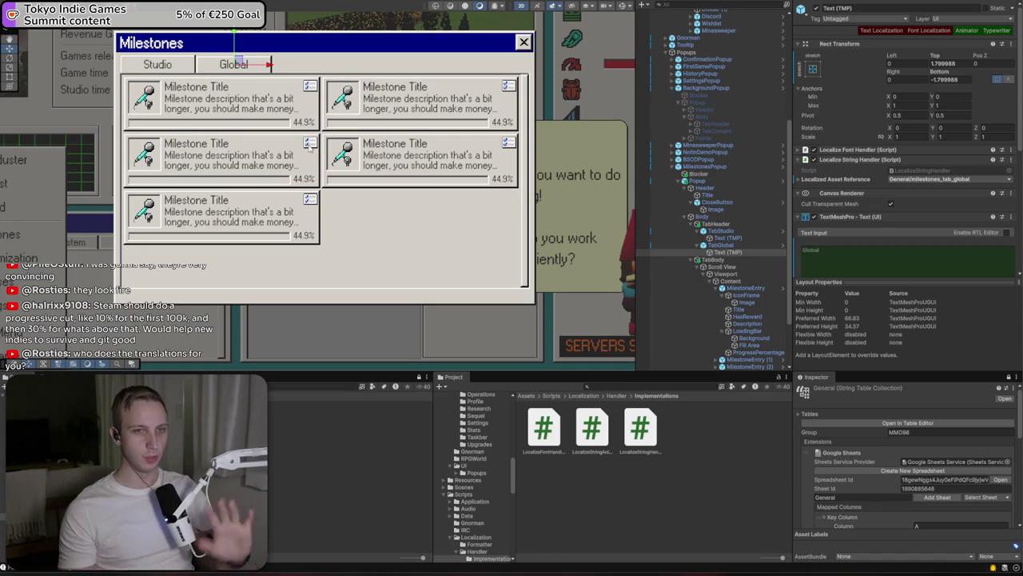
scroll(351, 200, "down", 3)
scroll(693, 351, "down", 4)
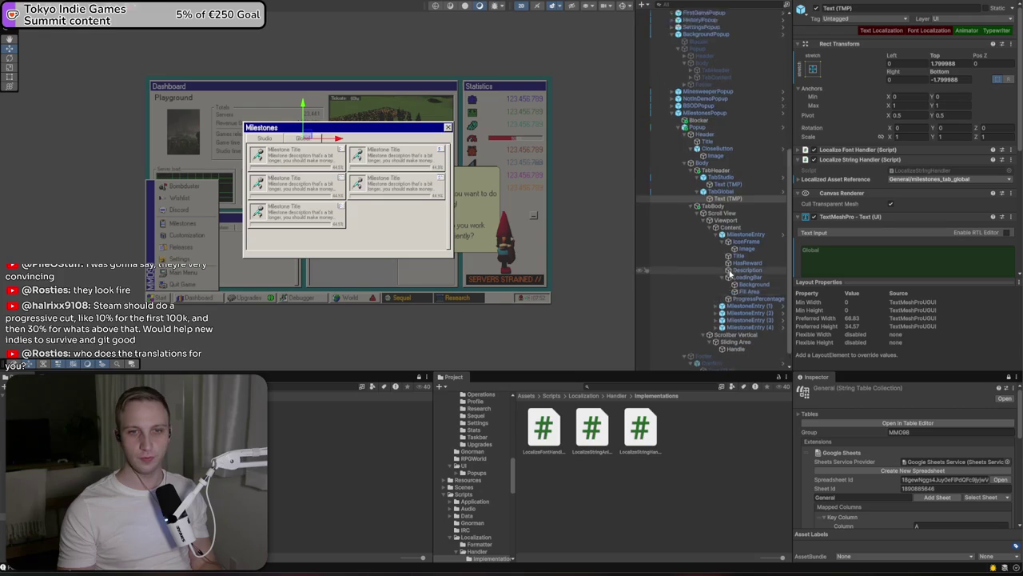
left_click(693, 360)
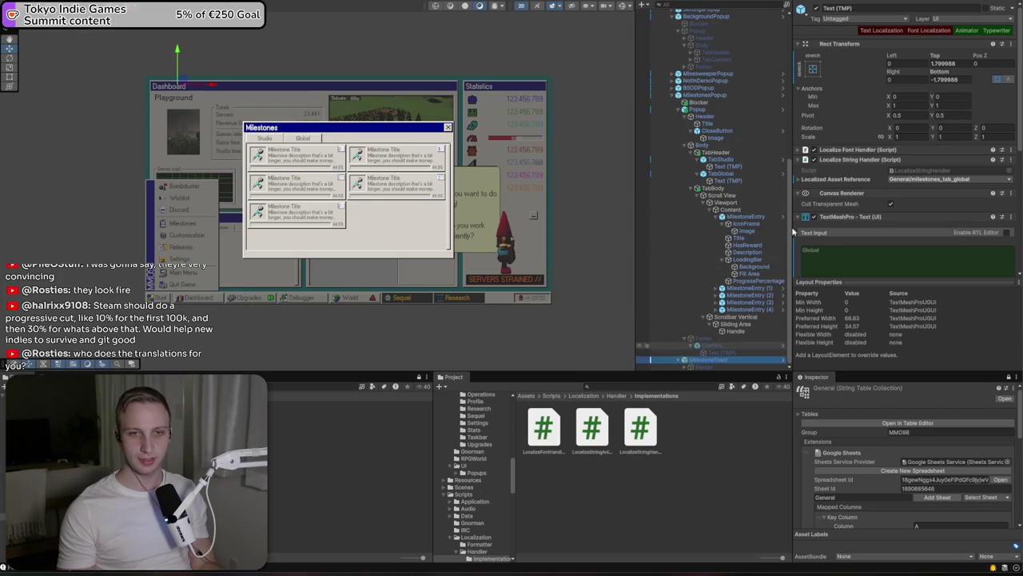
left_click(817, 9)
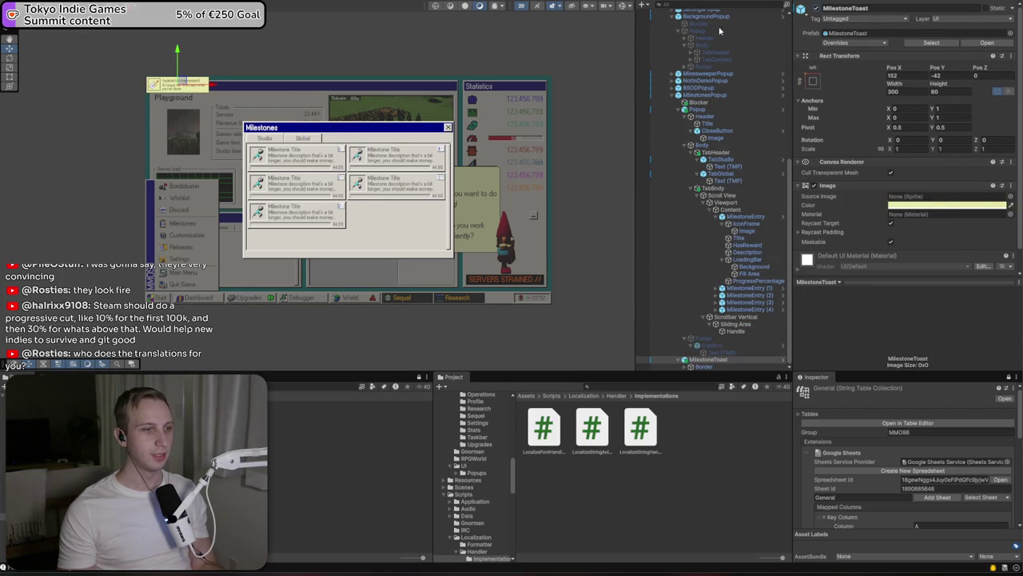
key("f")
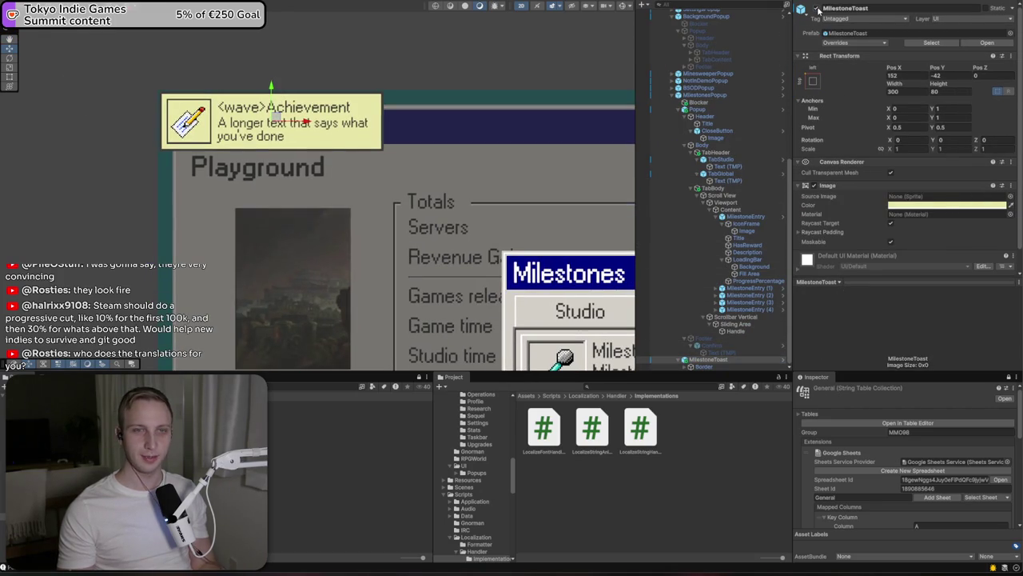
left_click(816, 9)
scroll(449, 295, "down", 5)
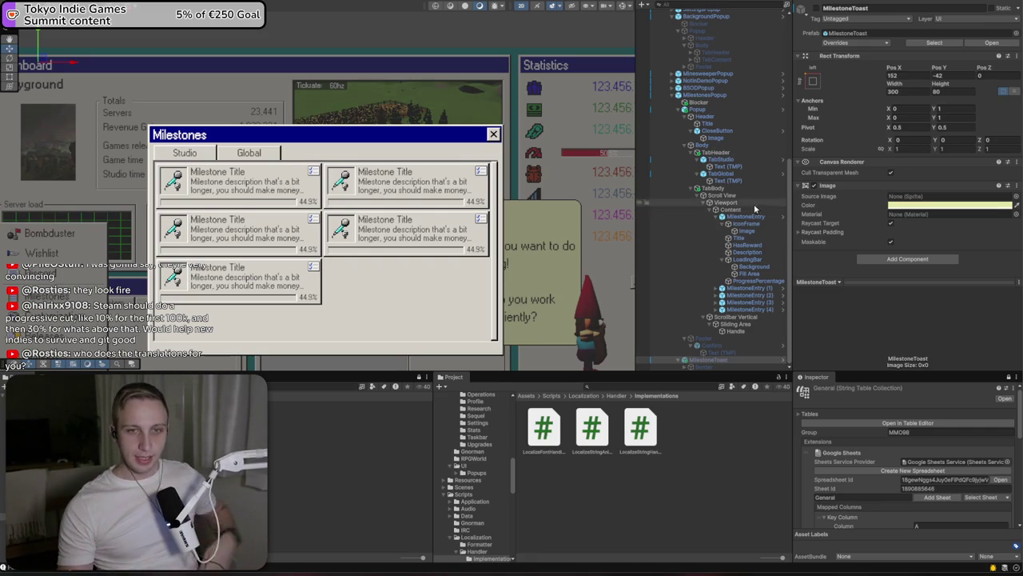
scroll(711, 217, "up", 3)
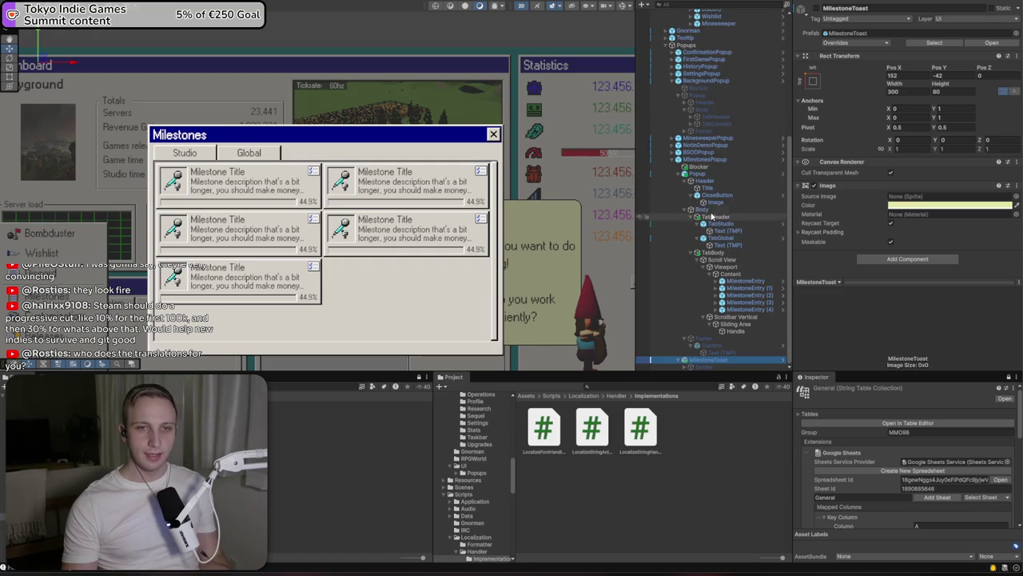
left_click(705, 267)
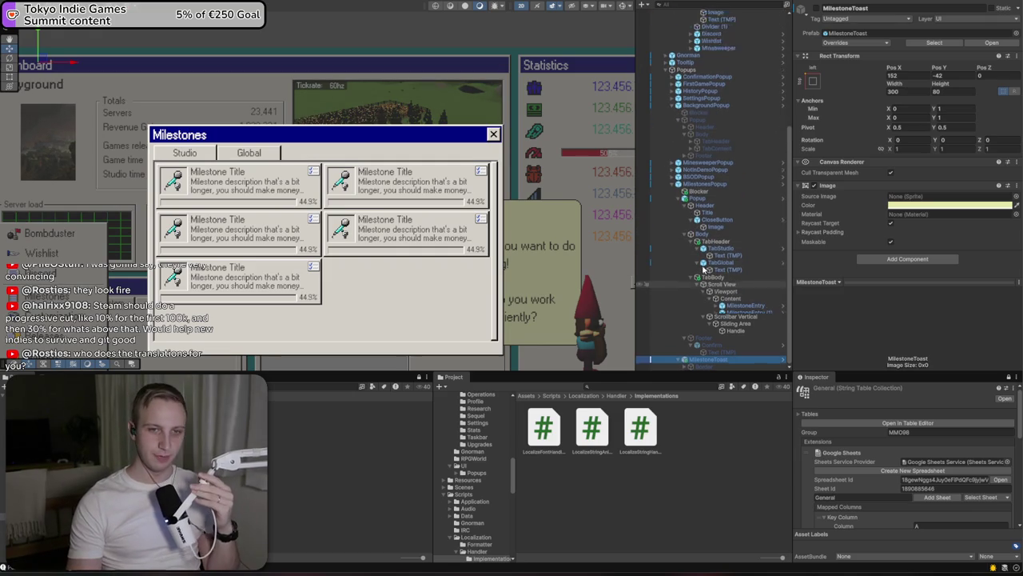
right_click(713, 262)
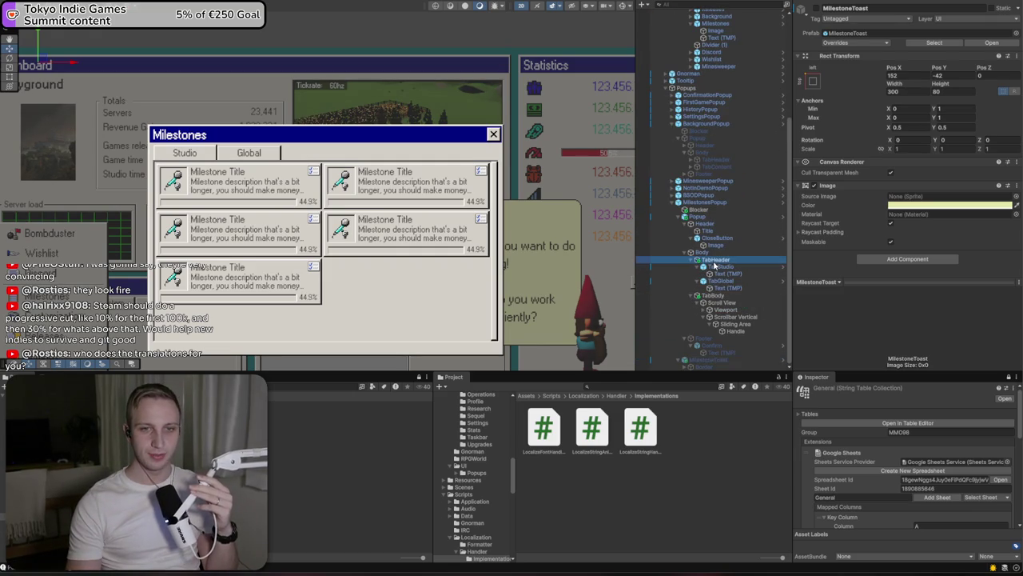
Add a new UI object under TabHeader named TotalProgress
mouse_move(737, 444)
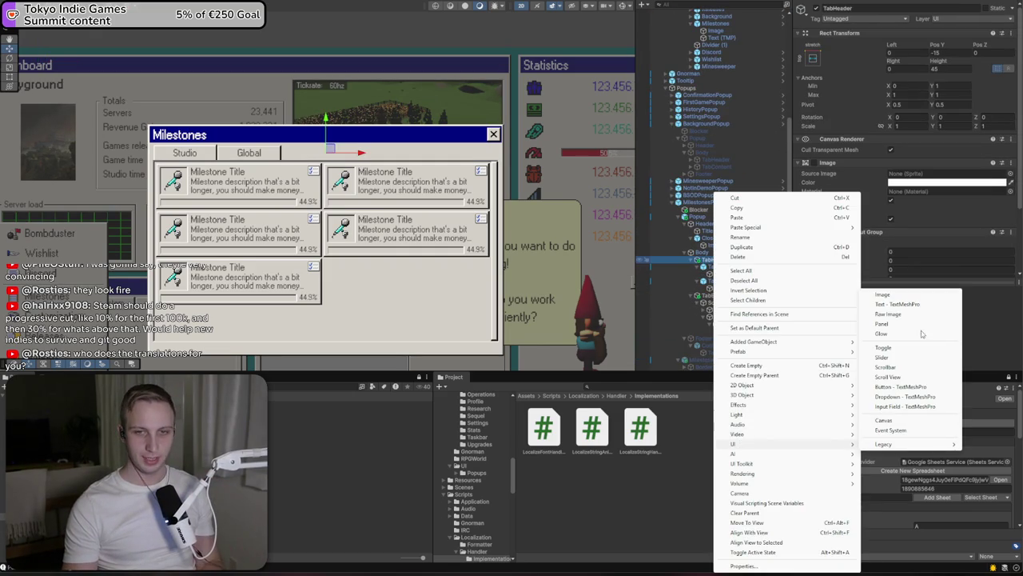
left_click(917, 297)
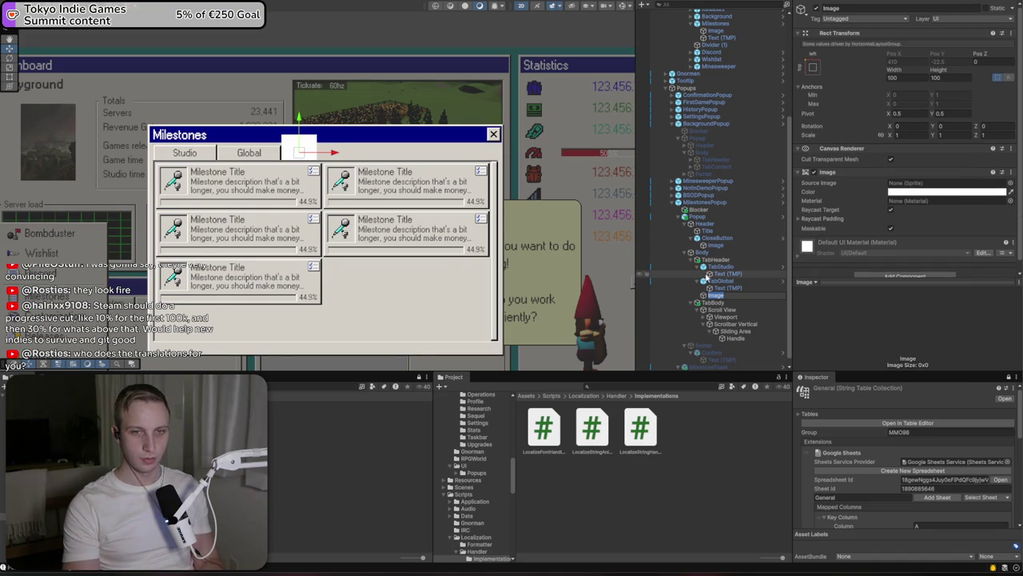
type("TotalProgress")
key("Return")
Add Image and Text - TextMeshPro children under TotalProgress
right_click(726, 295)
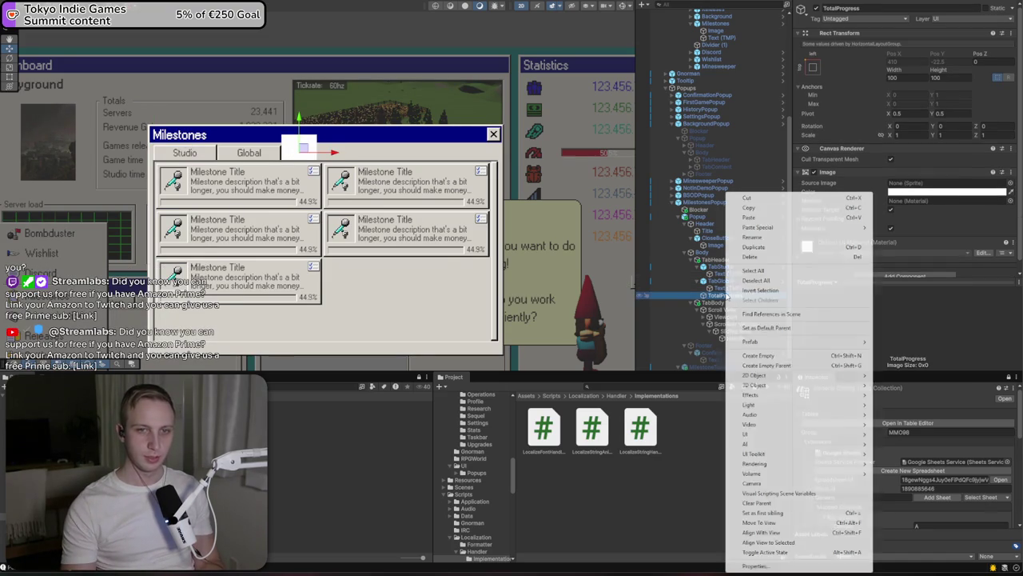
mouse_move(842, 439)
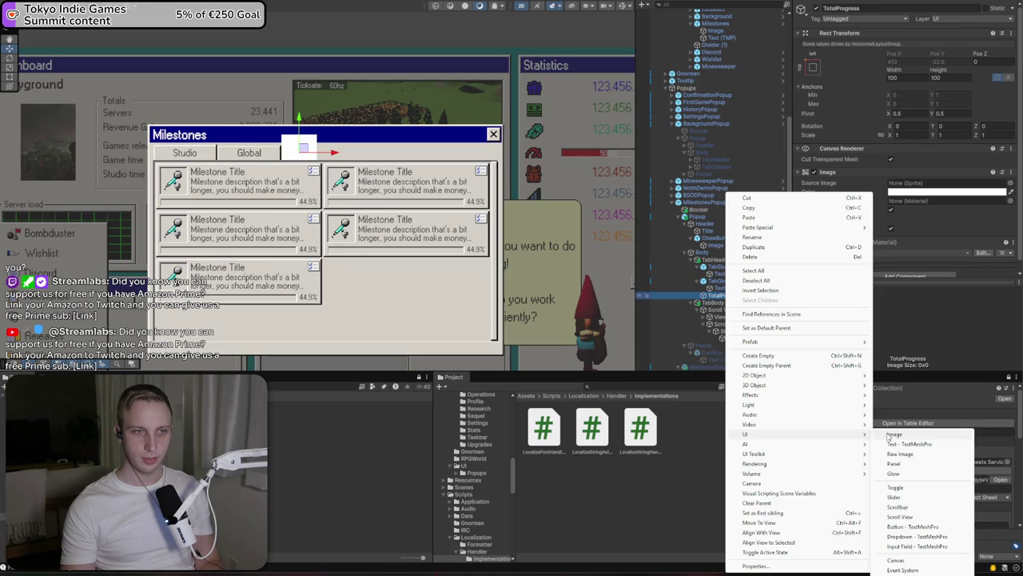
left_click(888, 434)
right_click(732, 297)
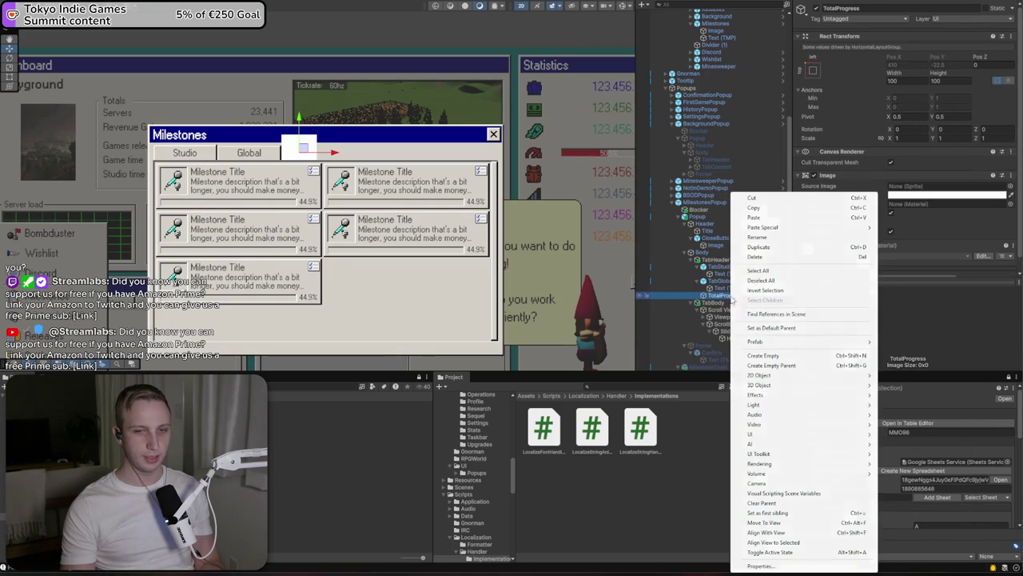
mouse_move(840, 434)
left_click(888, 434)
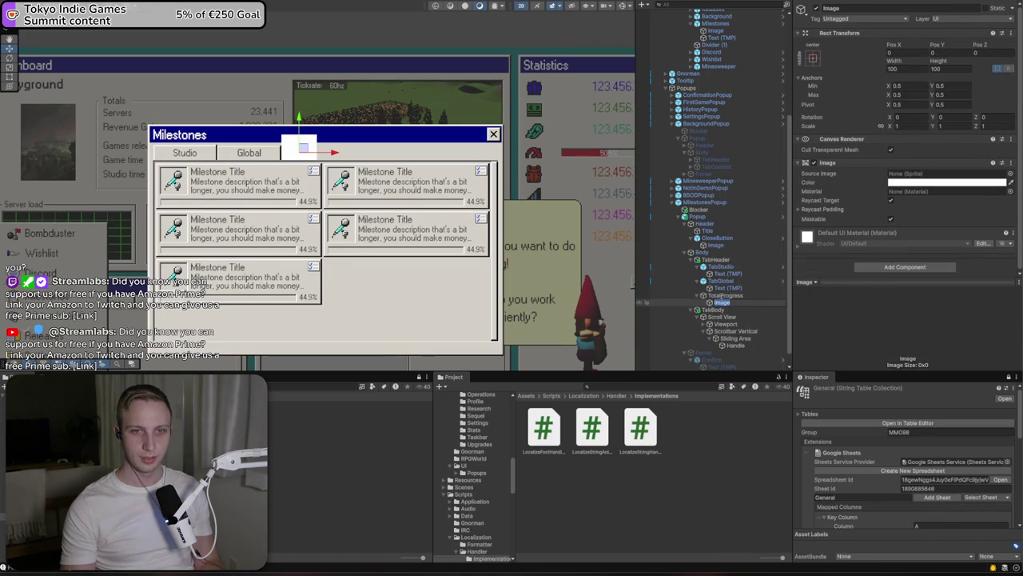
right_click(723, 295)
mouse_move(771, 434)
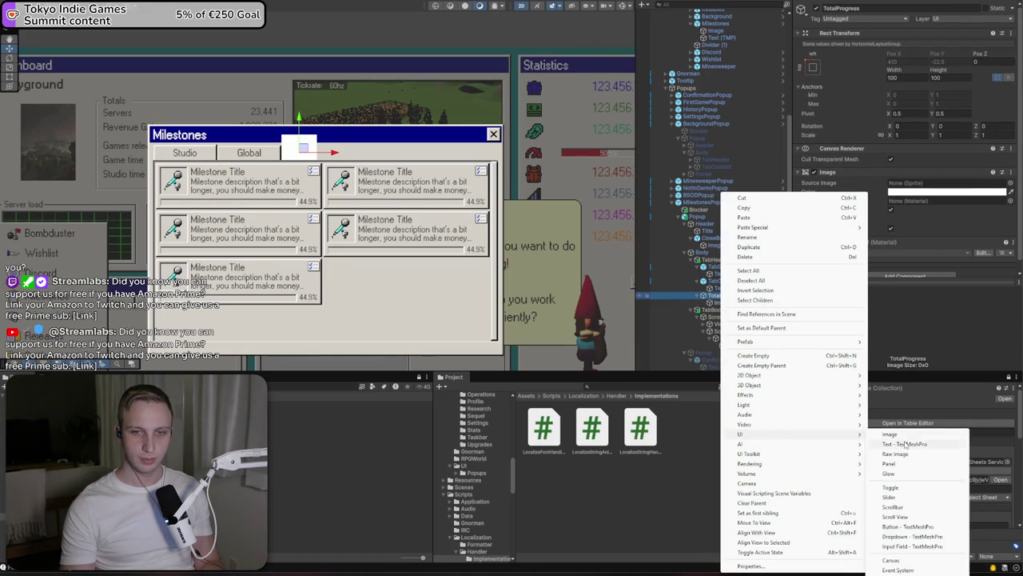
left_click(905, 443)
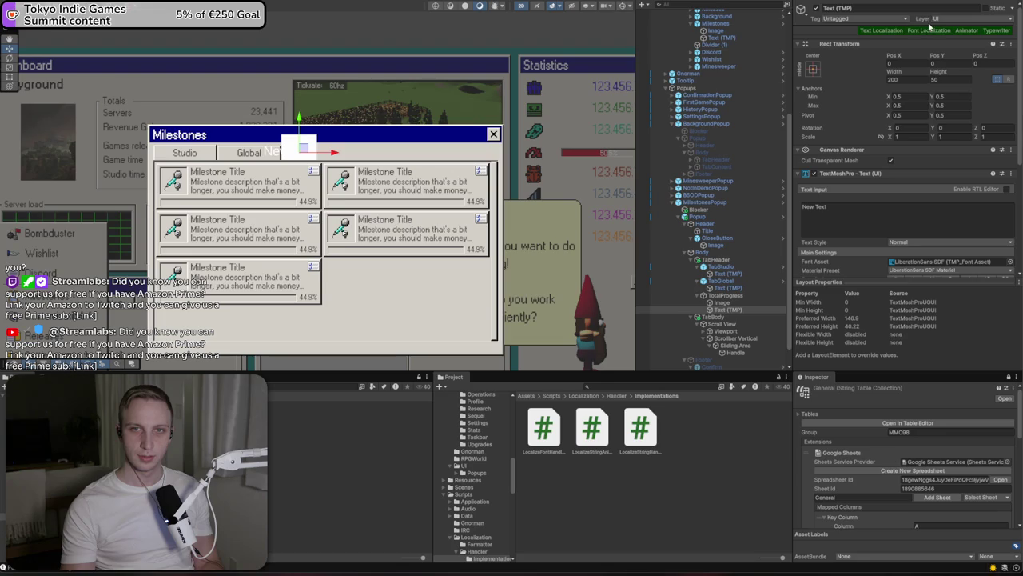
Add localization handlers and set the text to 55/104, font size 20, colour 323232
left_click(904, 31)
left_click(912, 32)
scroll(896, 179, "down", 3)
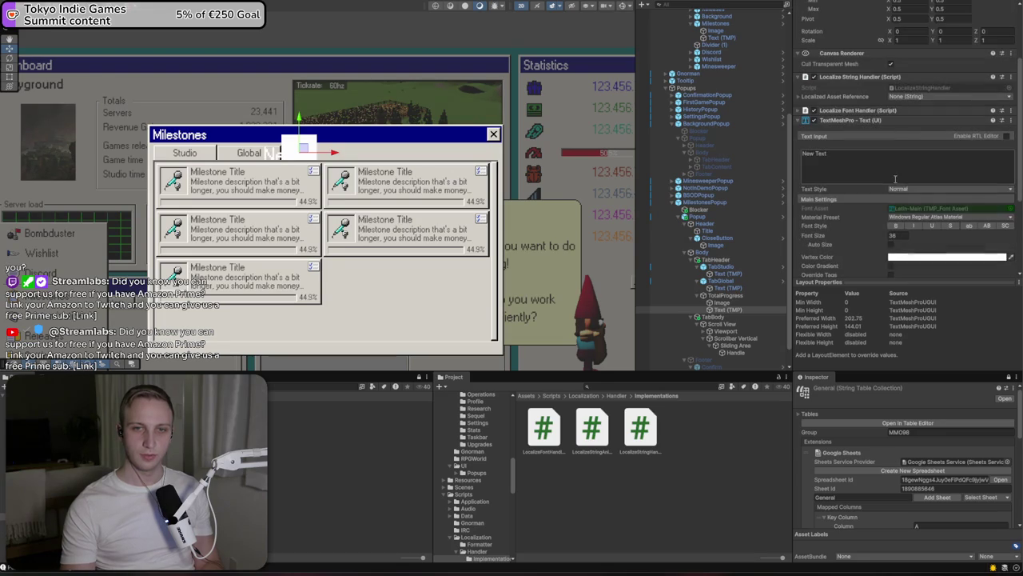
type("55/")
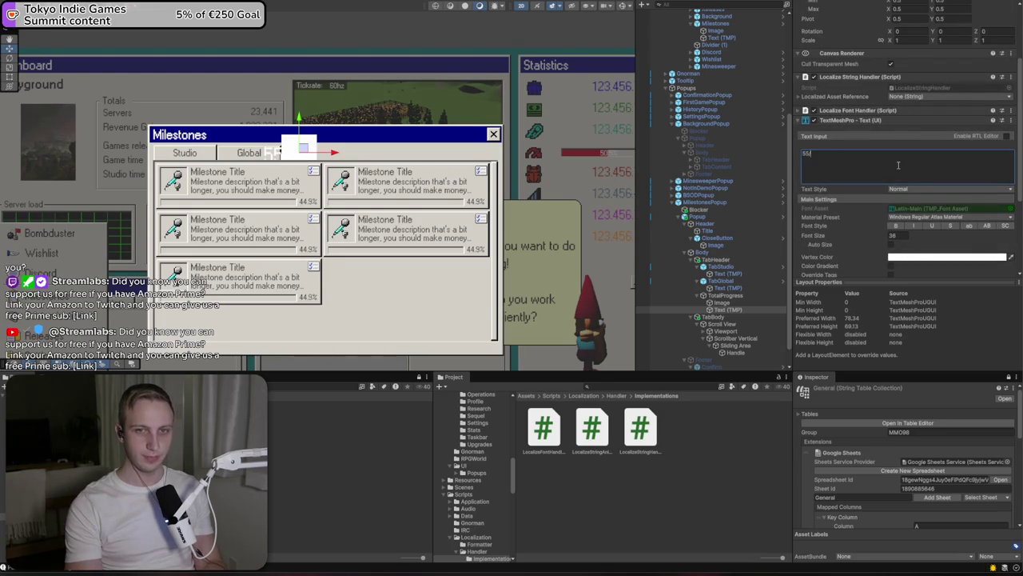
type("104")
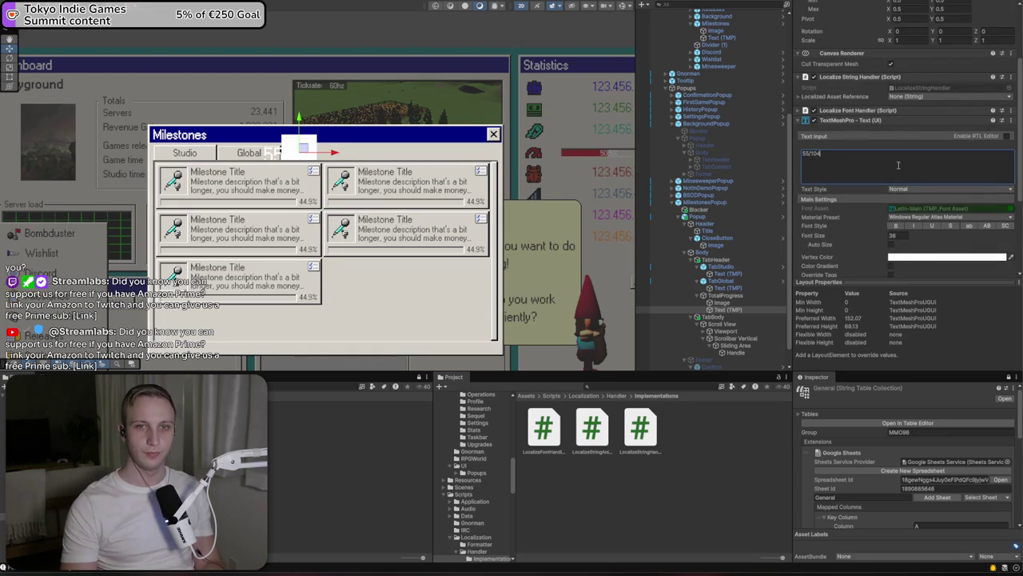
left_click(902, 235)
type("20")
left_click(914, 257)
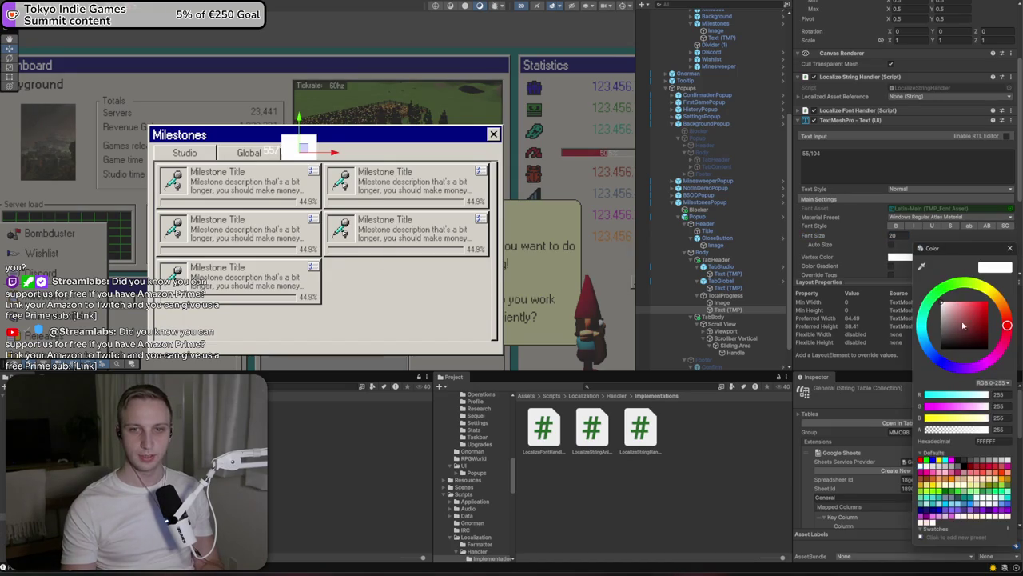
left_click(991, 441)
type("323232")
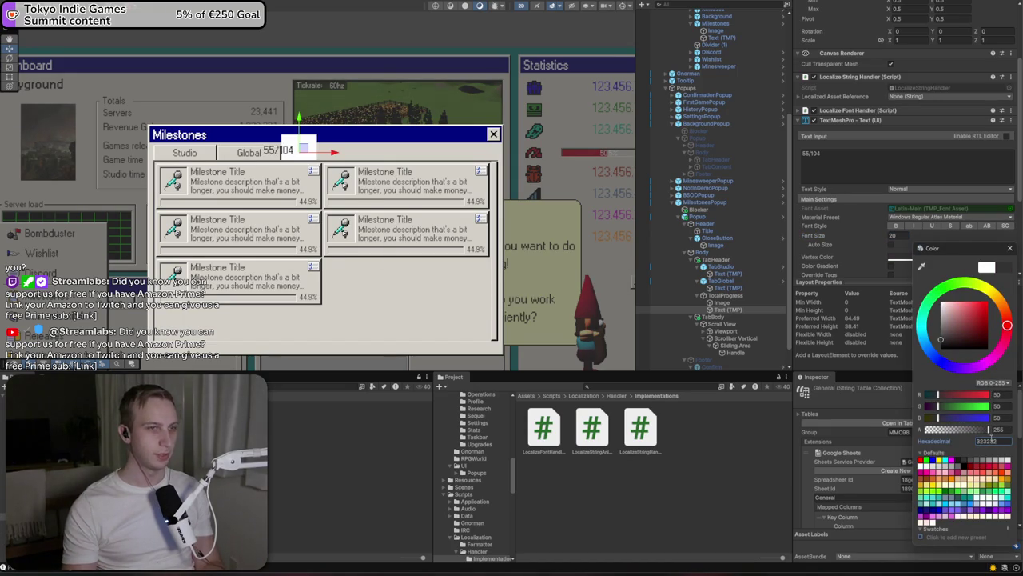
left_click(1009, 250)
left_click(724, 295)
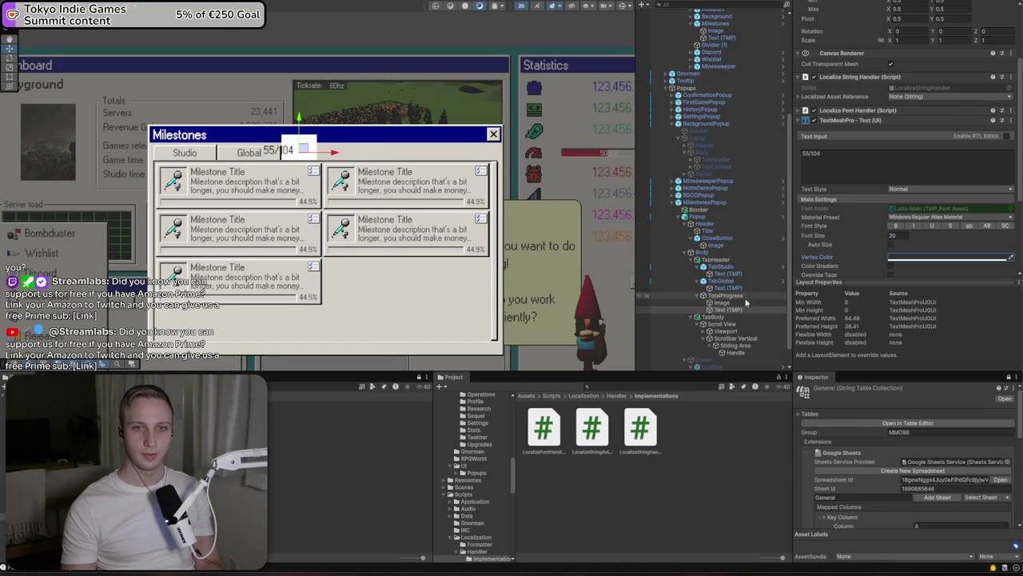
left_click(905, 266)
Add a Horizontal Layout Group to TotalProgress and place the text before the image
type("ver")
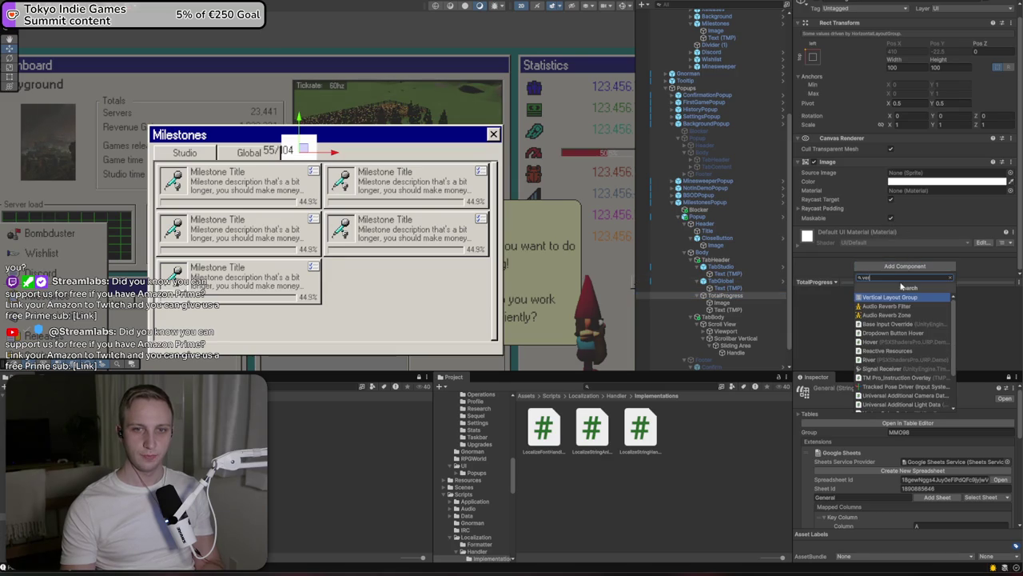
key("BackSpace")
key("BackSpace")
key("BackSpace")
type("hor")
key("Return")
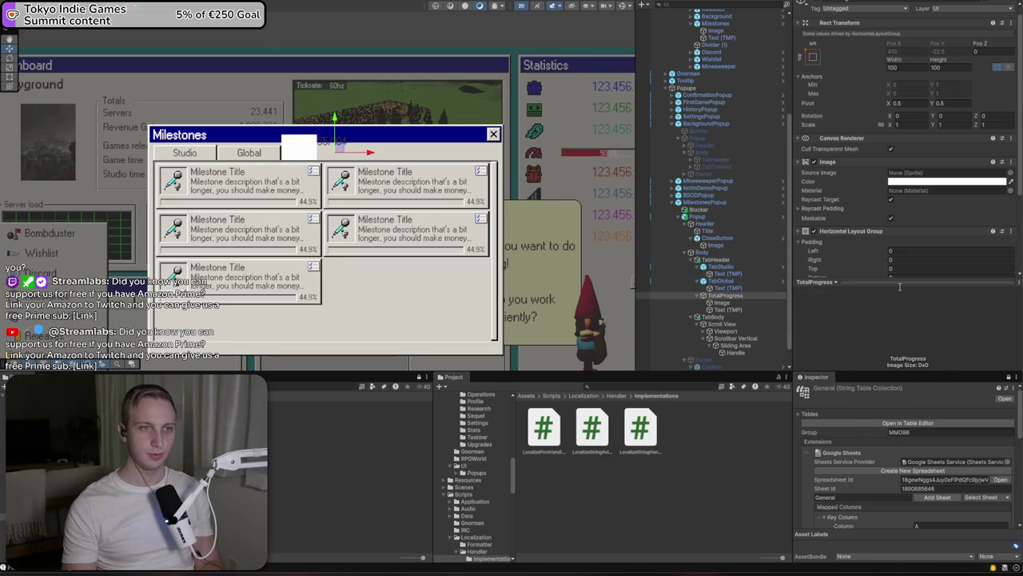
left_click(729, 309)
mouse_move(729, 310)
left_mouse_down()
mouse_move(729, 299)
mouse_move(730, 310)
left_mouse_up()
Size the TotalProgress image to 40×40
left_click(729, 310)
double_click(905, 78)
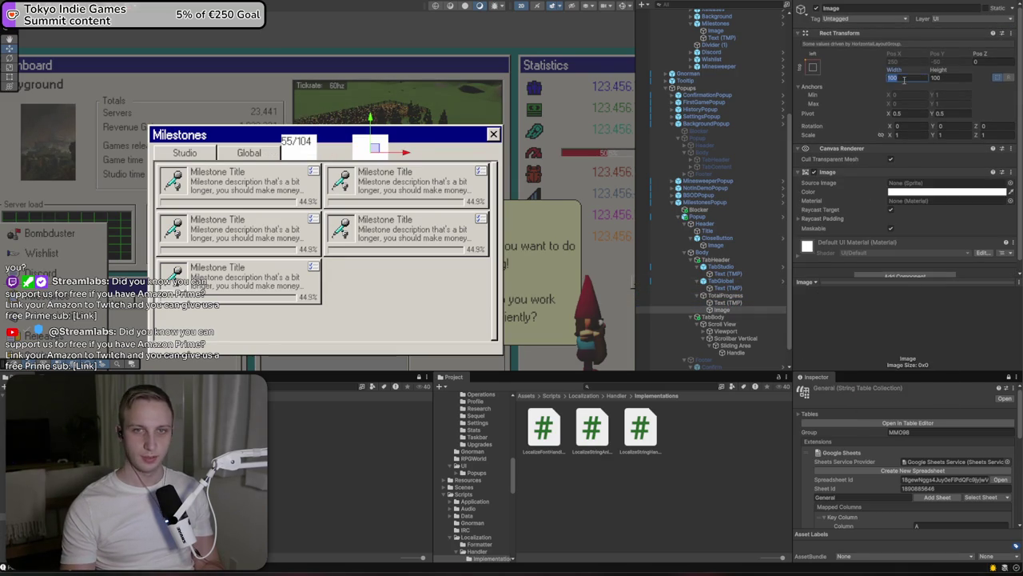
type("40")
key("Tab")
type("40")
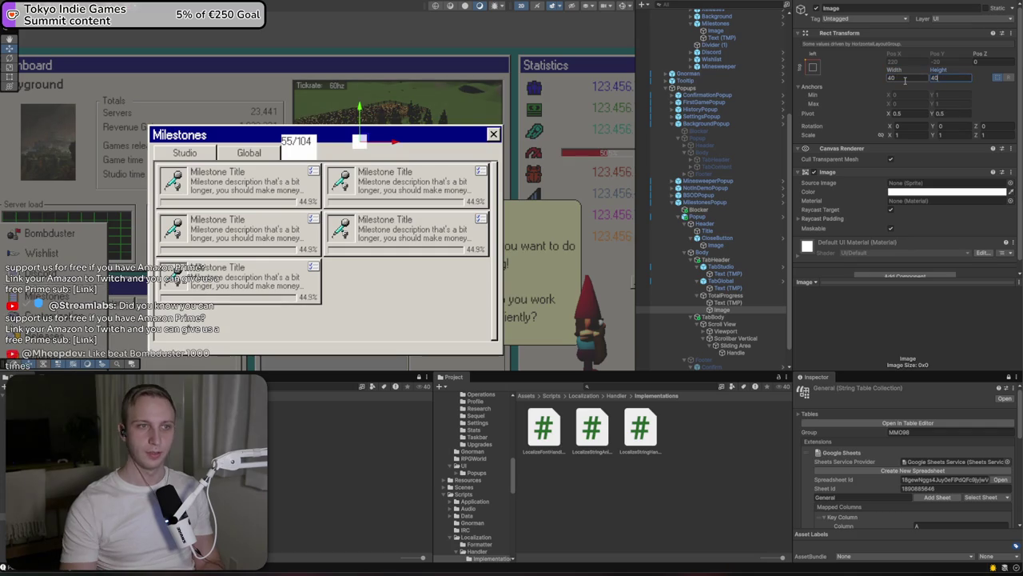
Set TotalProgress to 250×40 and narrow the 55/104 text to 100 wide
left_click(729, 302)
double_click(911, 88)
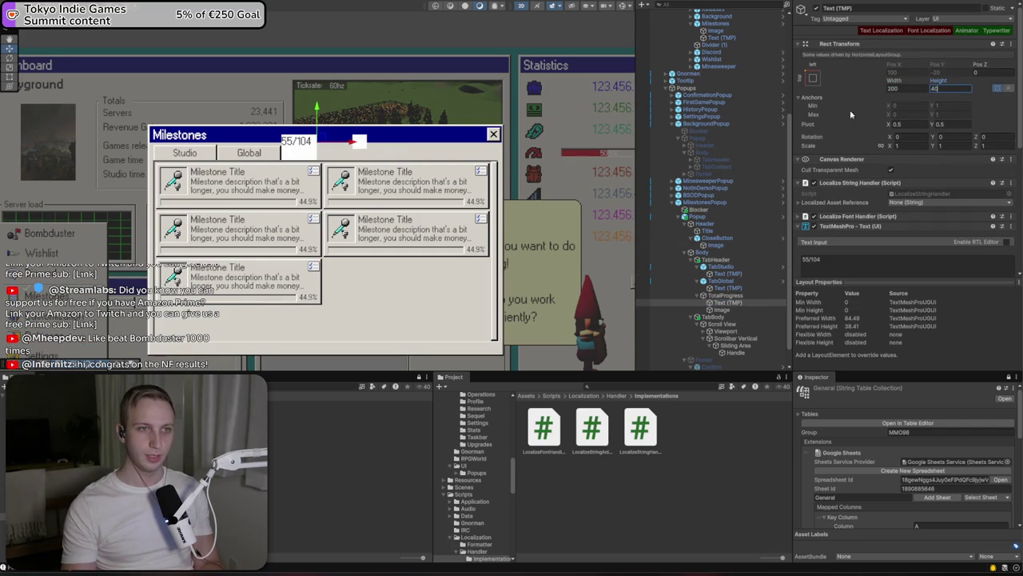
left_click(725, 296)
left_click(959, 78)
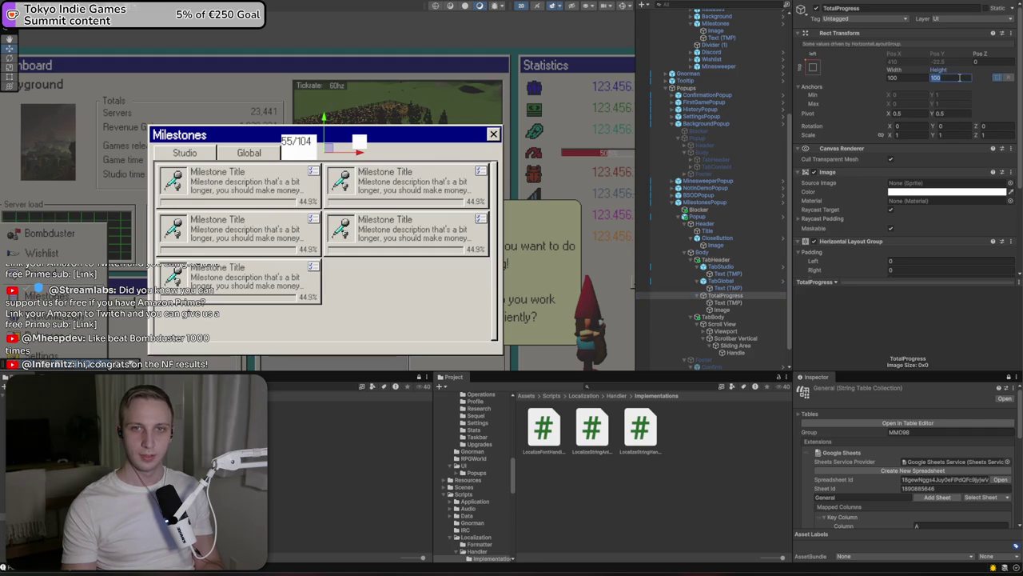
type("40")
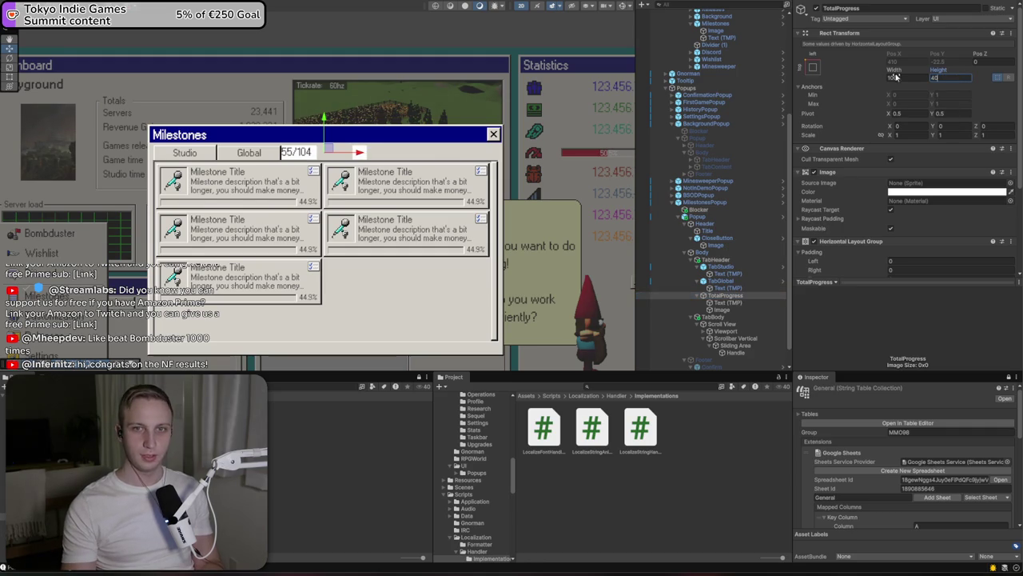
type("250")
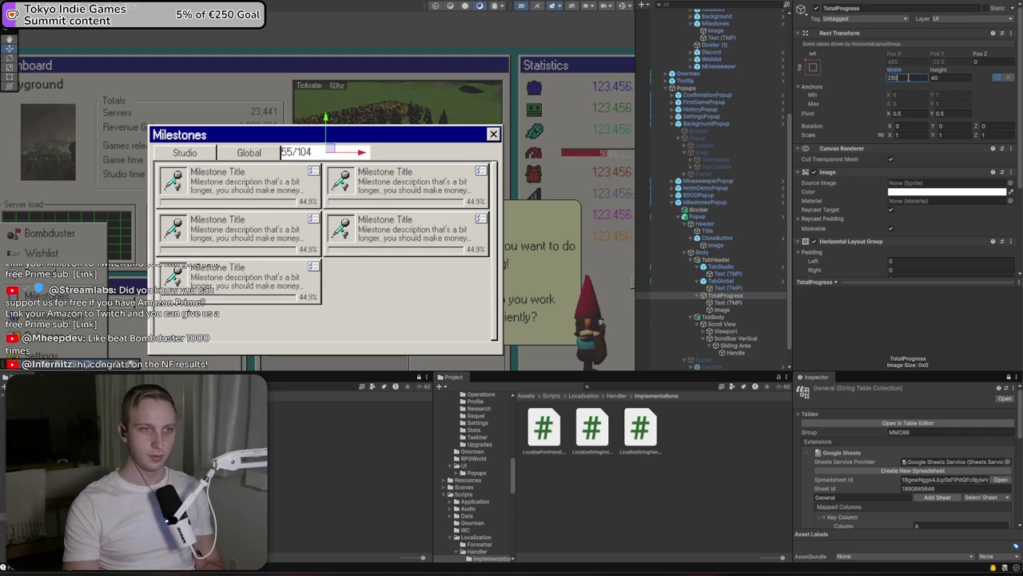
scroll(418, 104, "up", 5)
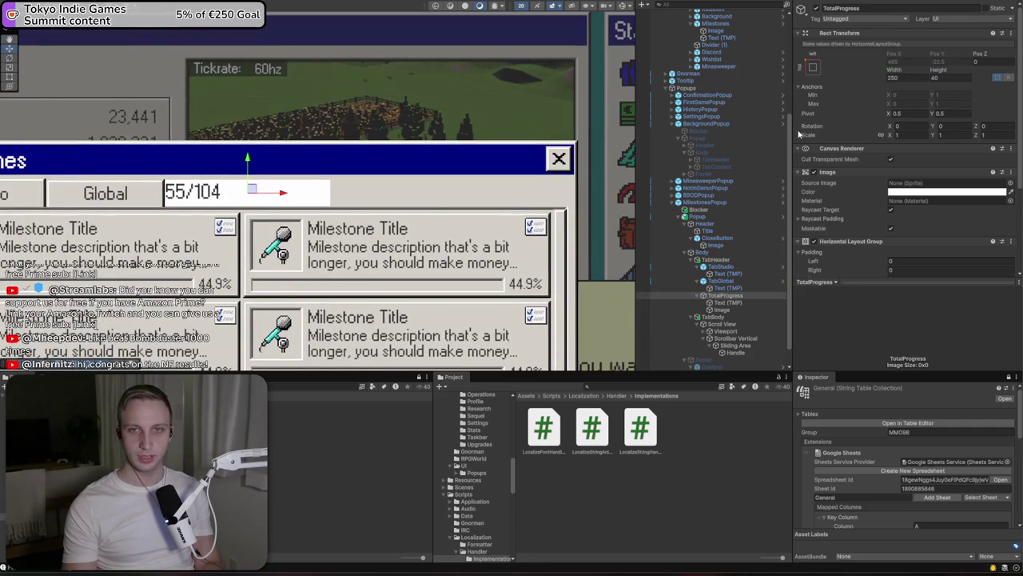
left_click(737, 303)
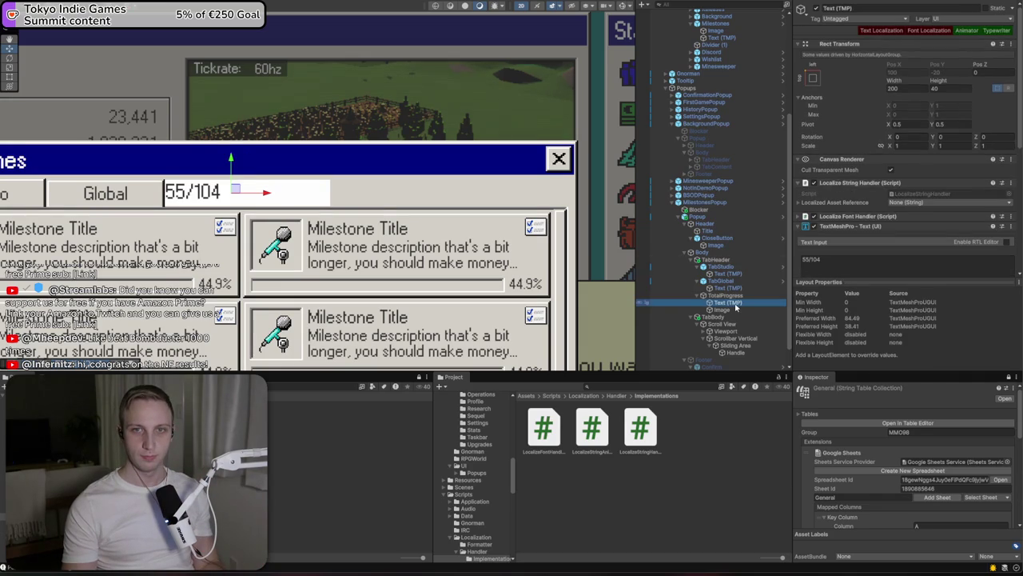
left_click(907, 88)
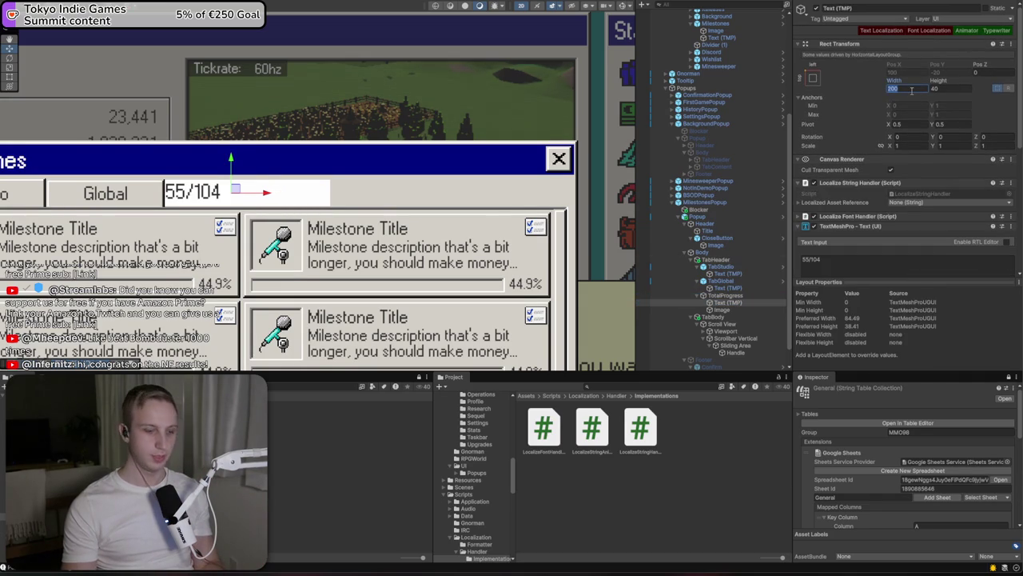
type("100")
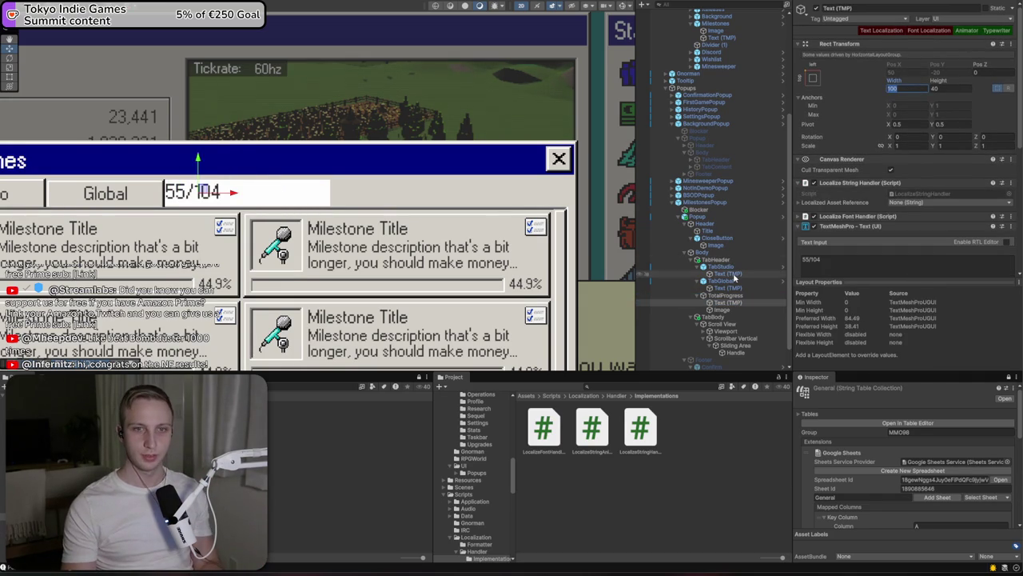
Set TotalProgress width to 150, layout spacing 10, and Middle Right child alignment
left_click(734, 295)
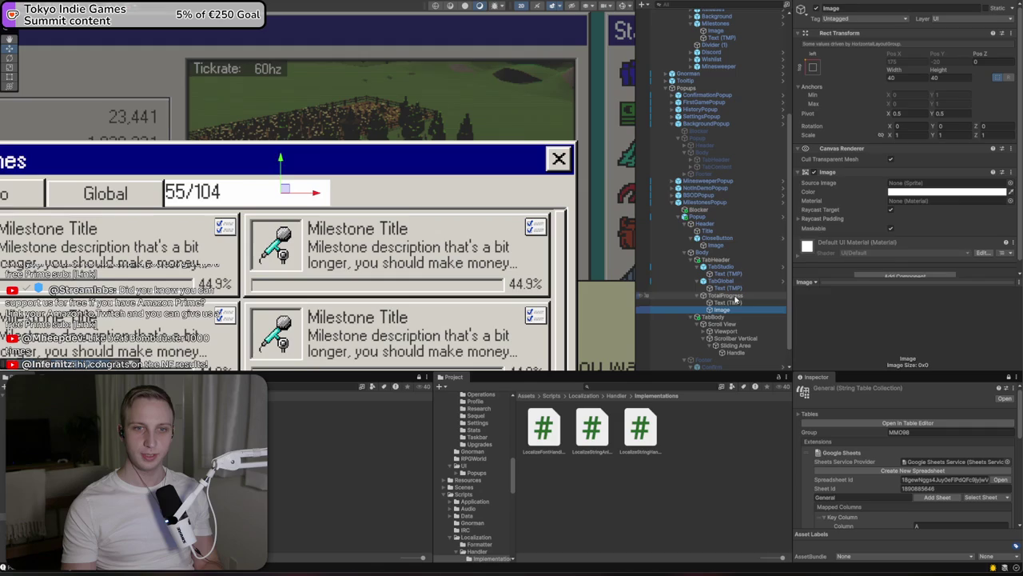
left_click(894, 77)
type("150")
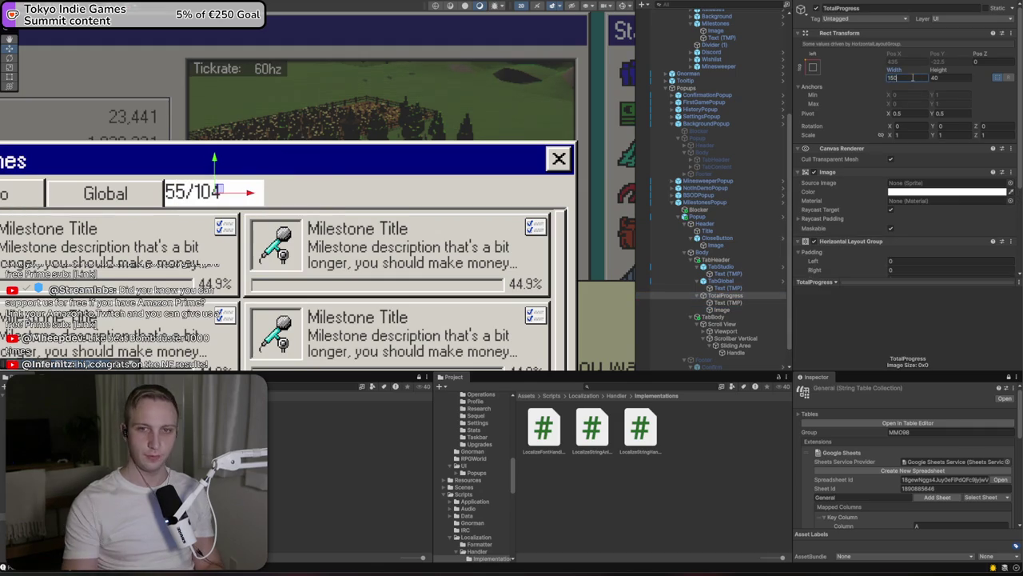
scroll(909, 189, "down", 3)
left_click(907, 175)
type("10")
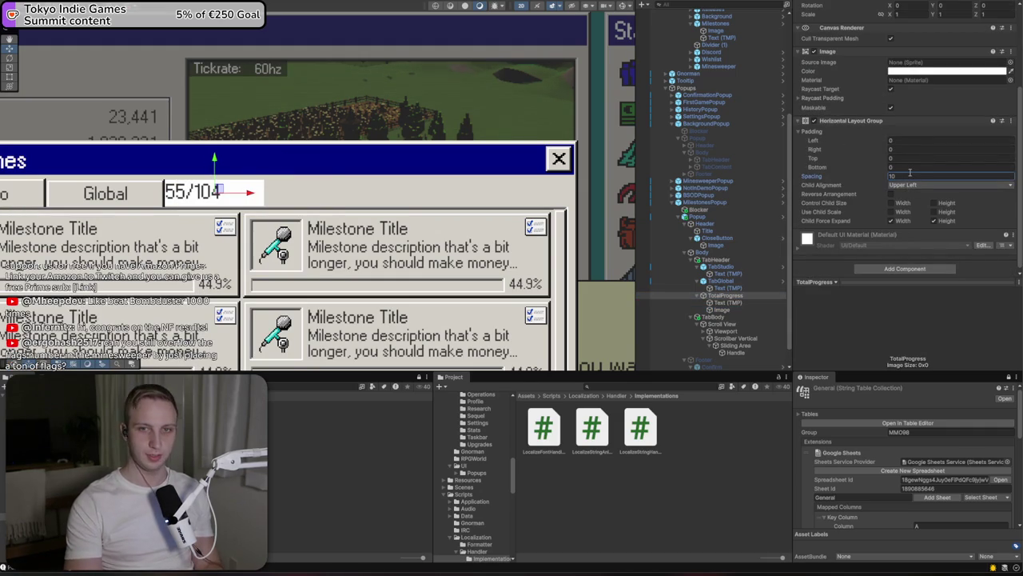
left_click(913, 185)
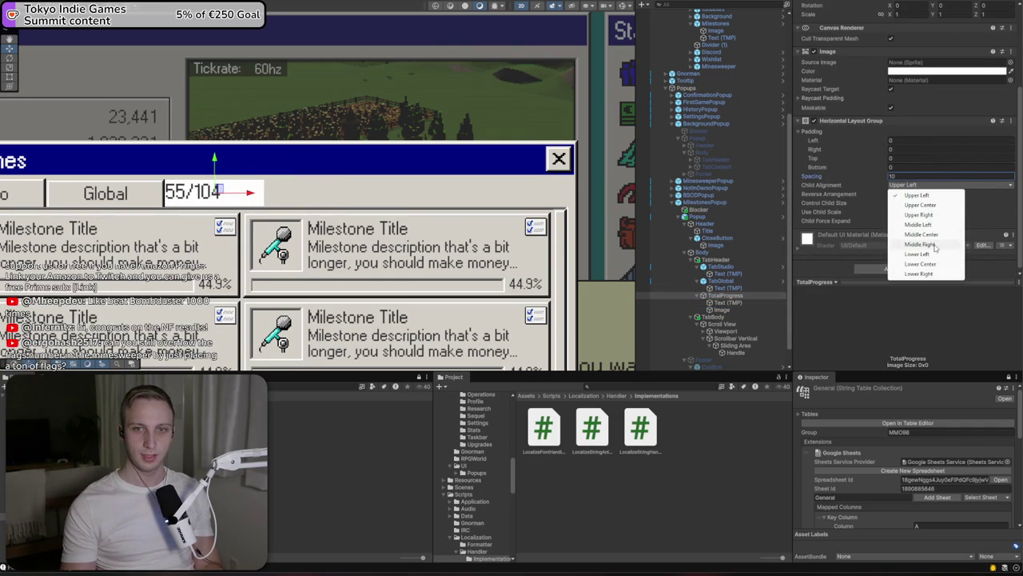
left_click(921, 243)
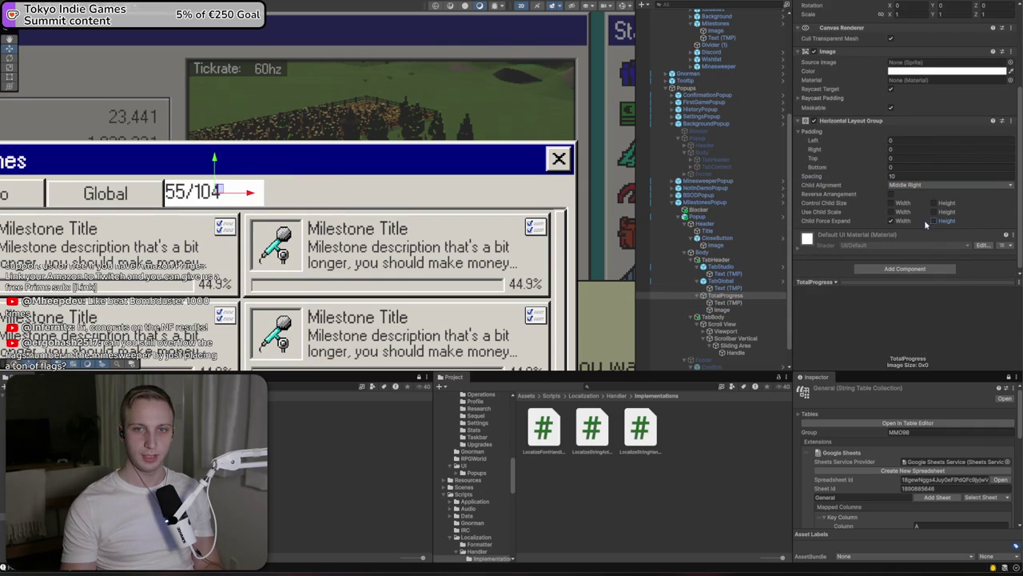
Review the 55/104 text's alignment settings against the TotalProgress container
left_click(729, 303)
left_click(726, 295)
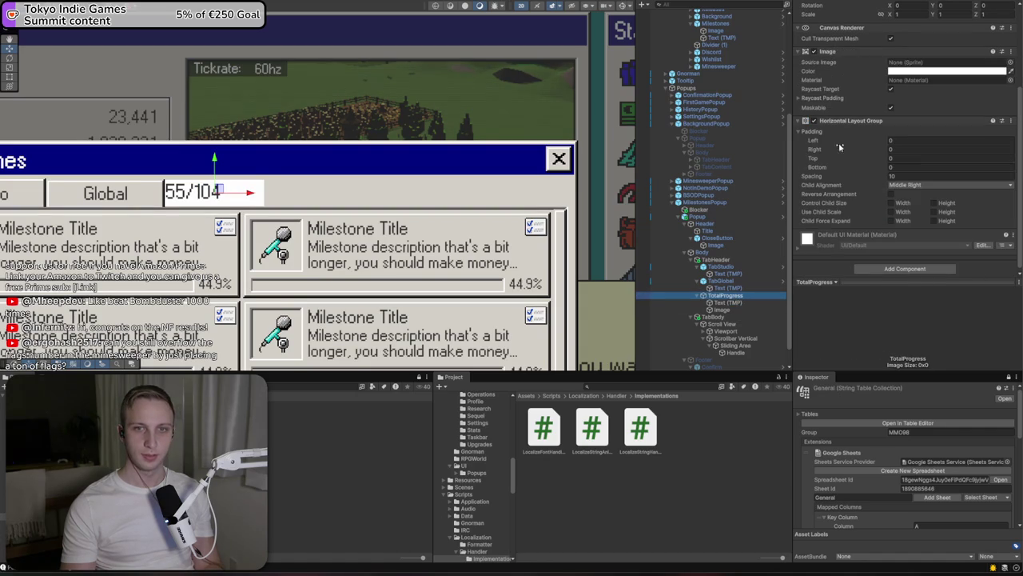
left_click(729, 303)
scroll(959, 243, "down", 2)
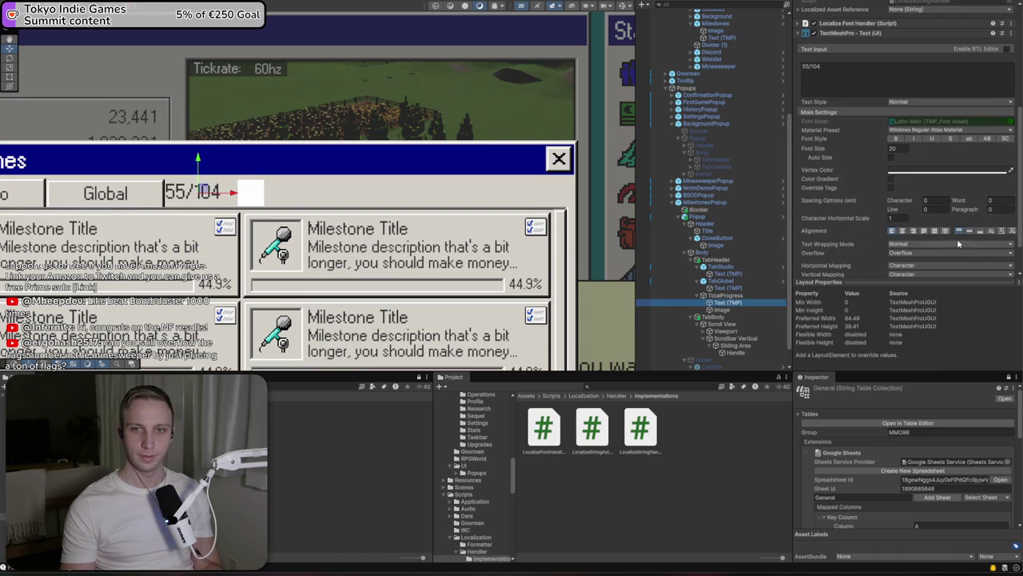
Assign the yellow lightbulb sprite as the Source Image beside the 55/104 counter
left_click(722, 310)
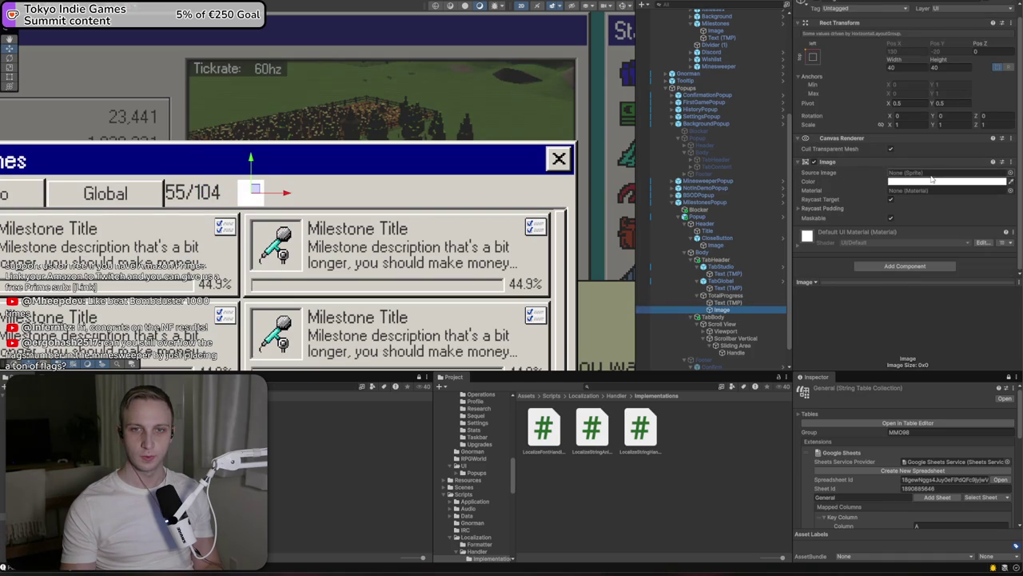
left_click(1011, 173)
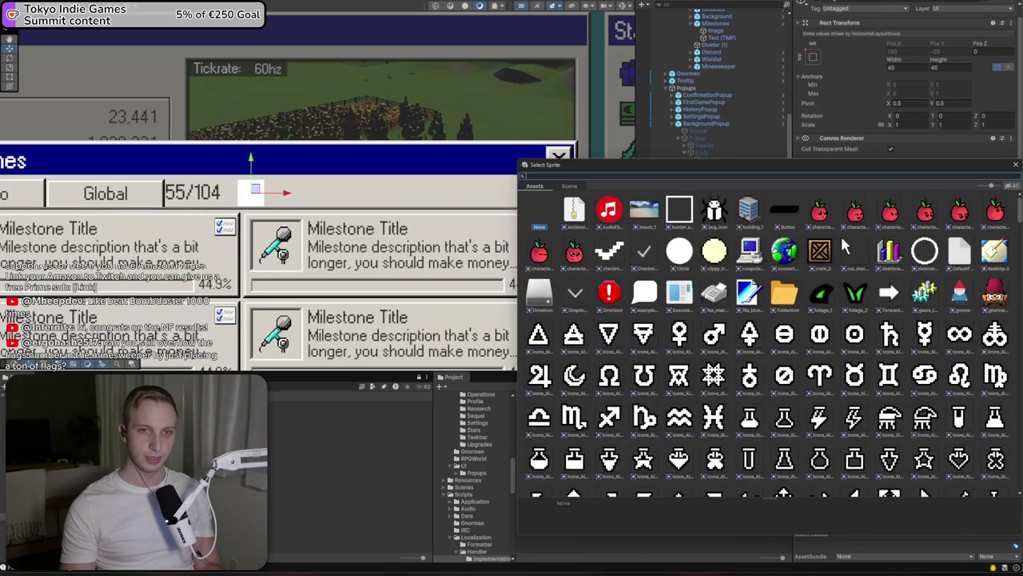
scroll(805, 293, "down", 15)
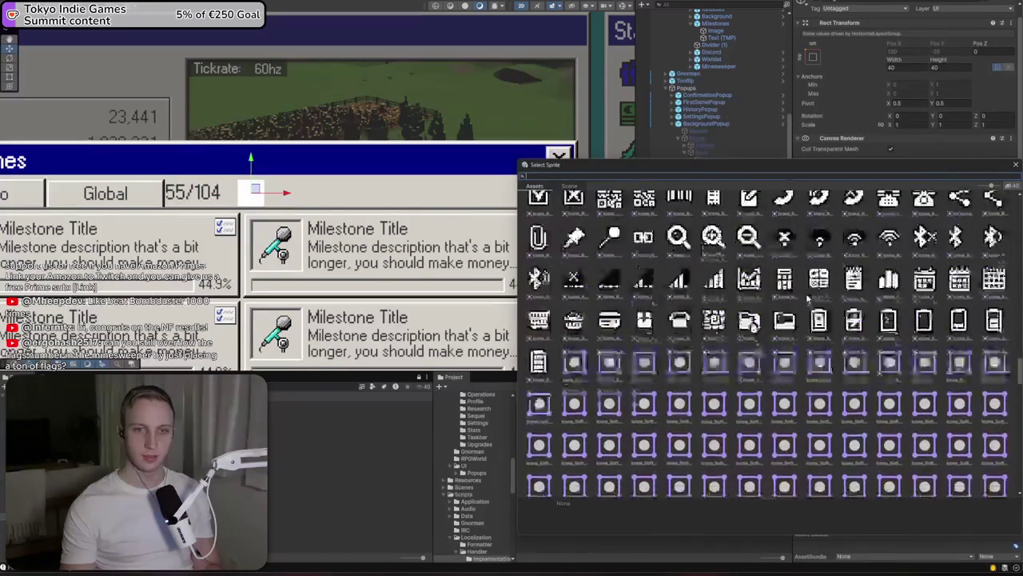
scroll(806, 295, "up", 5)
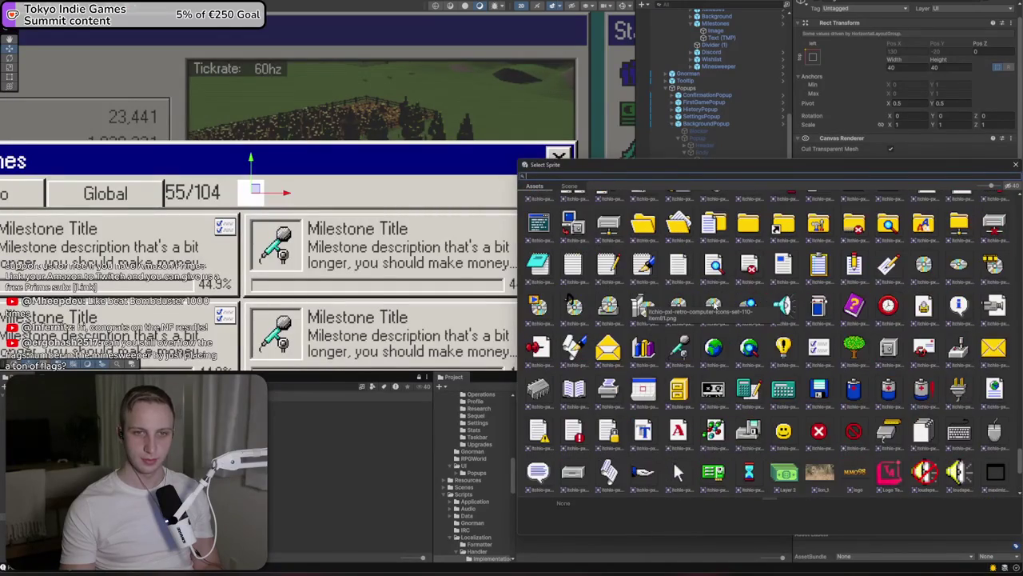
left_click(781, 341)
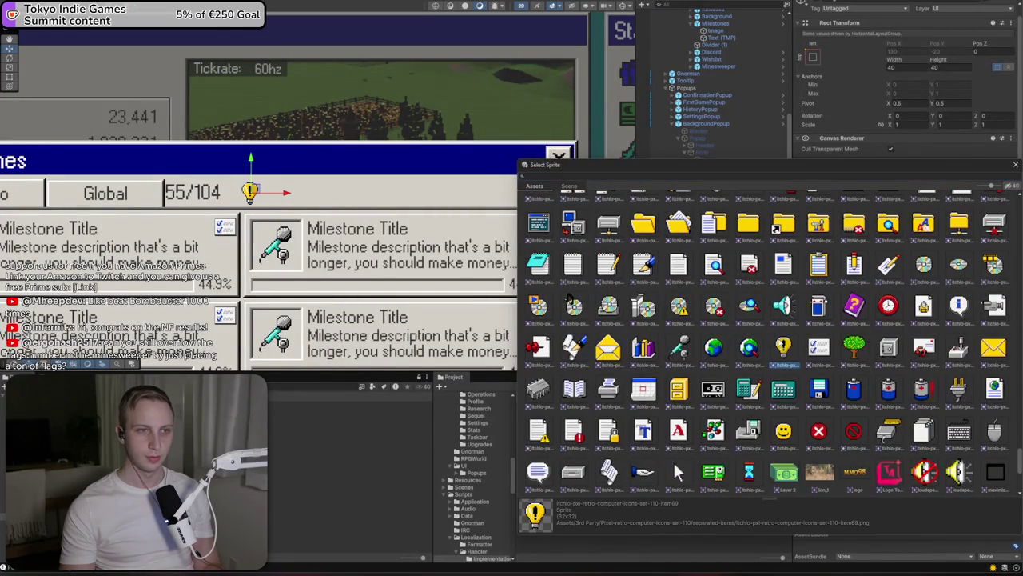
double_click(777, 342)
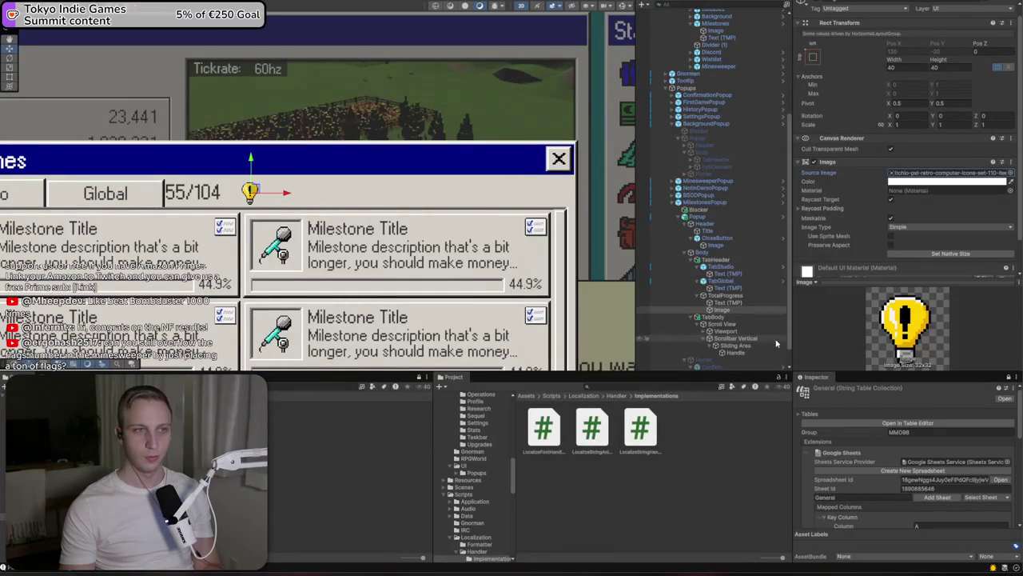
left_click(724, 295)
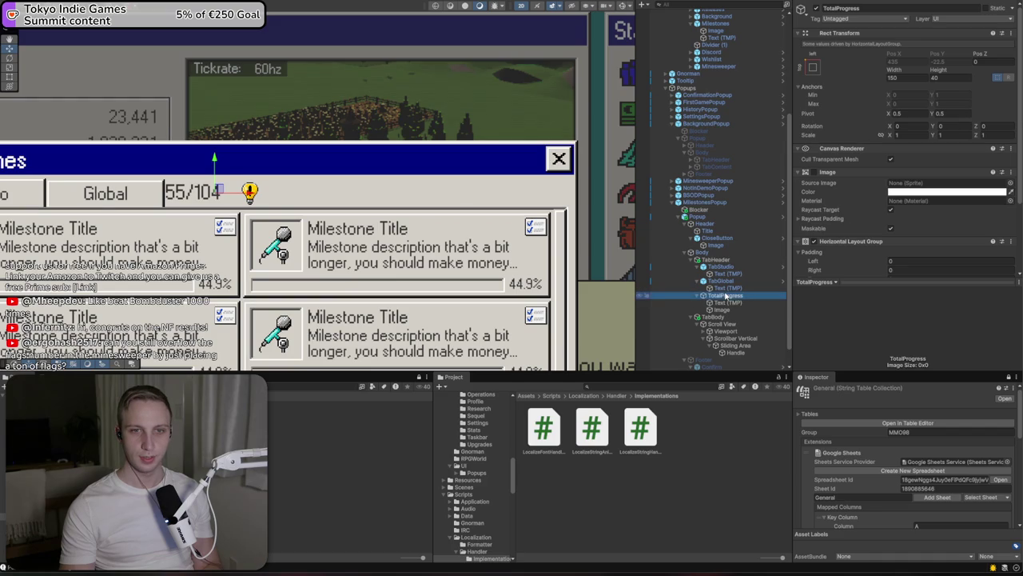
Add a Layout Element to TotalProgress so it ignores the TabHeader layout
left_click(290, 192)
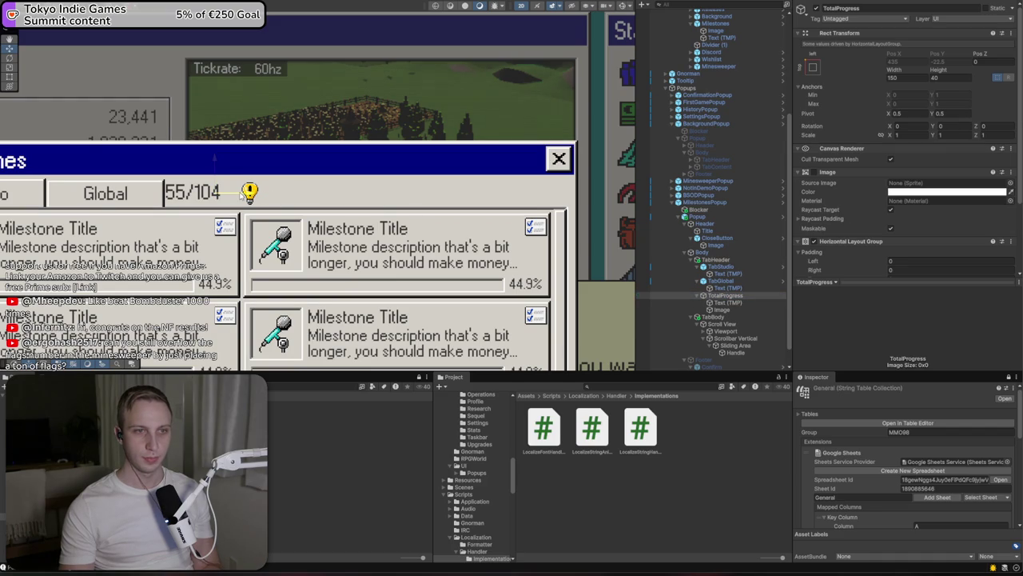
left_click(715, 260)
scroll(884, 223, "down", 2)
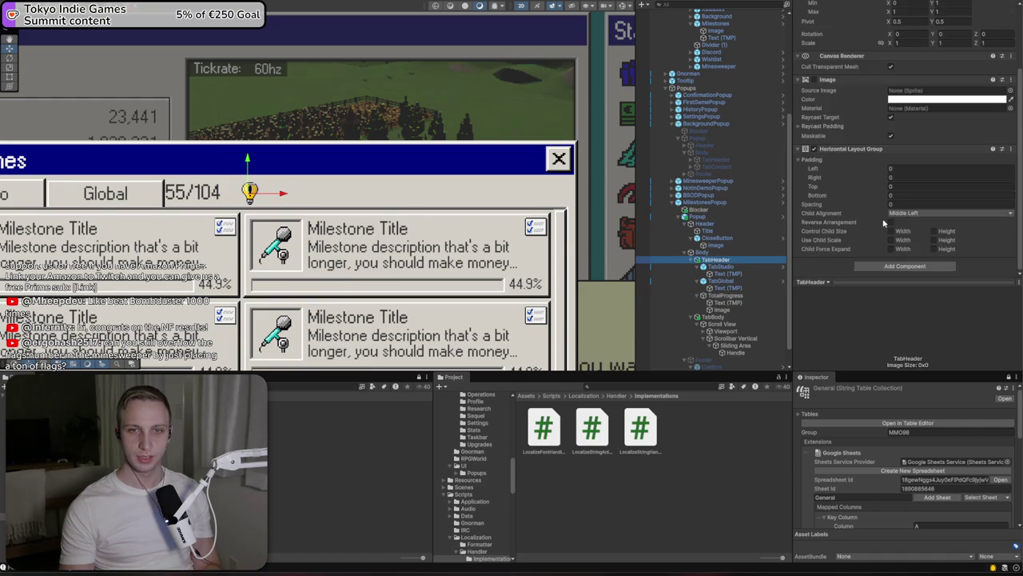
left_click(723, 295)
left_click(920, 275)
type("layou")
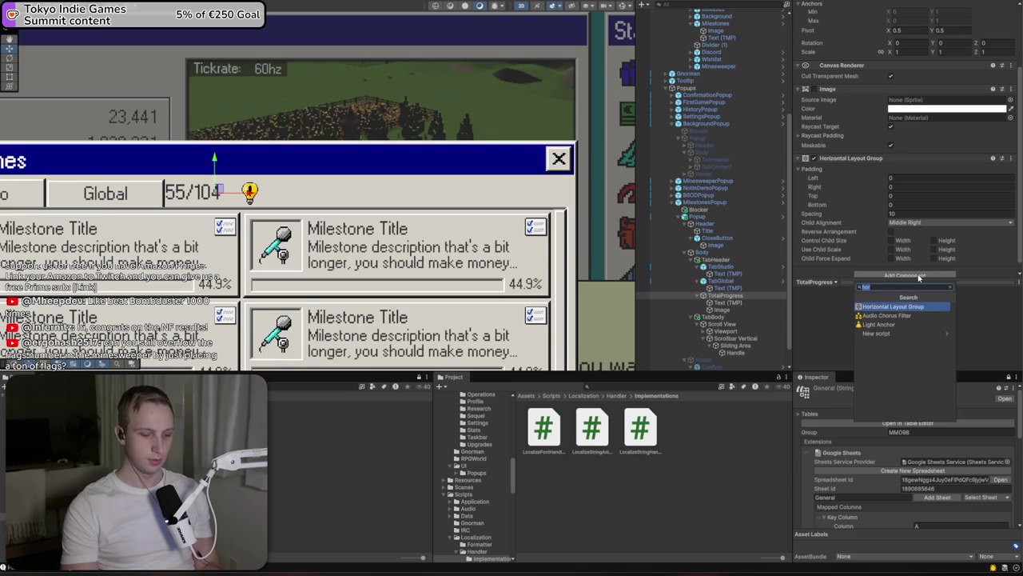
key("Return")
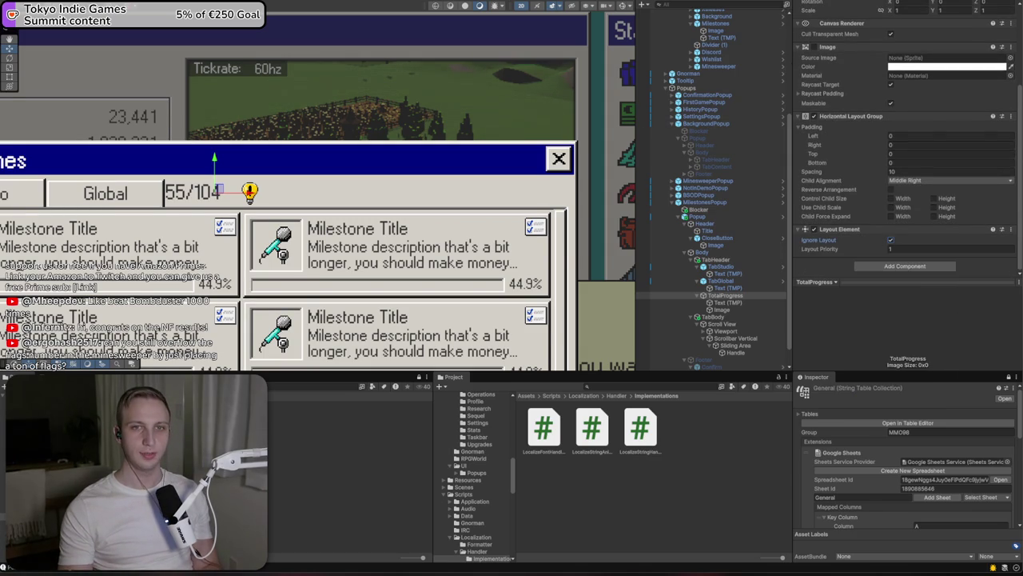
Anchor TotalProgress to the header's right side at Pos X -75, Pos Y -20
scroll(846, 81, "up", 5)
left_click(808, 59)
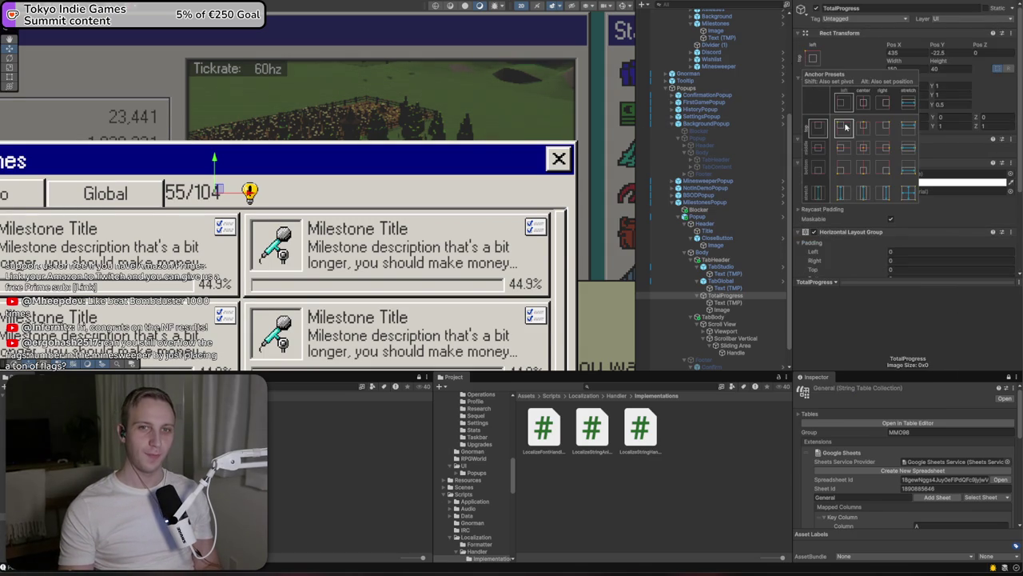
left_click(885, 128, "alt")
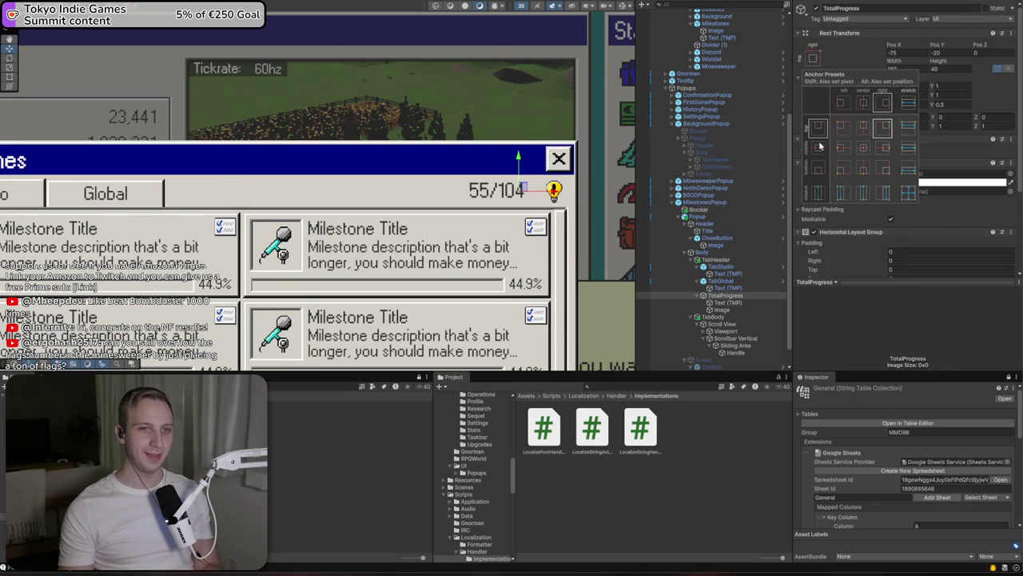
left_click(732, 297)
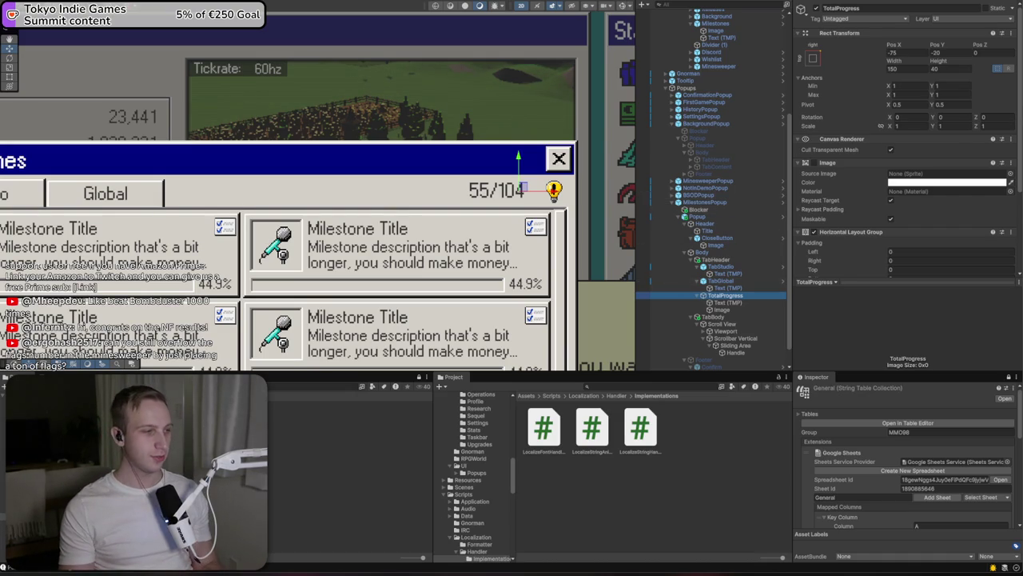
Switch to the running game and start a Beginner Minesweeper board
key("alt+Tab")
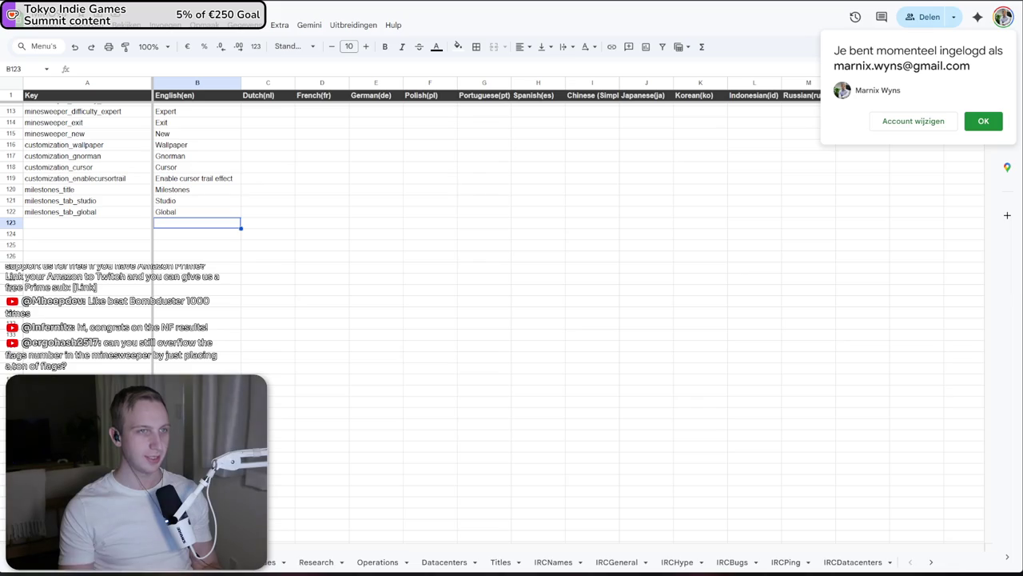
key("alt+Tab")
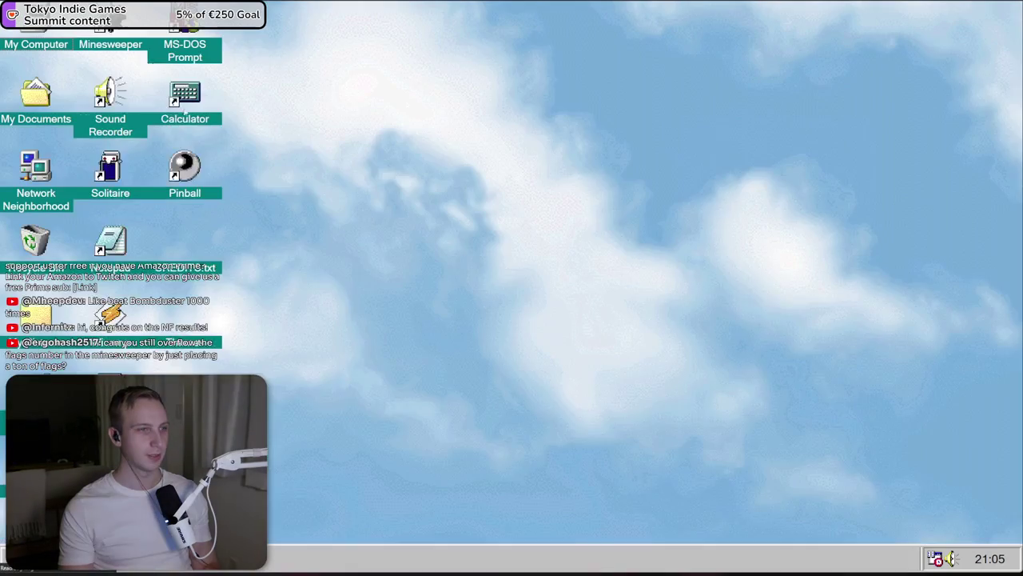
double_click(112, 100)
left_click(394, 142)
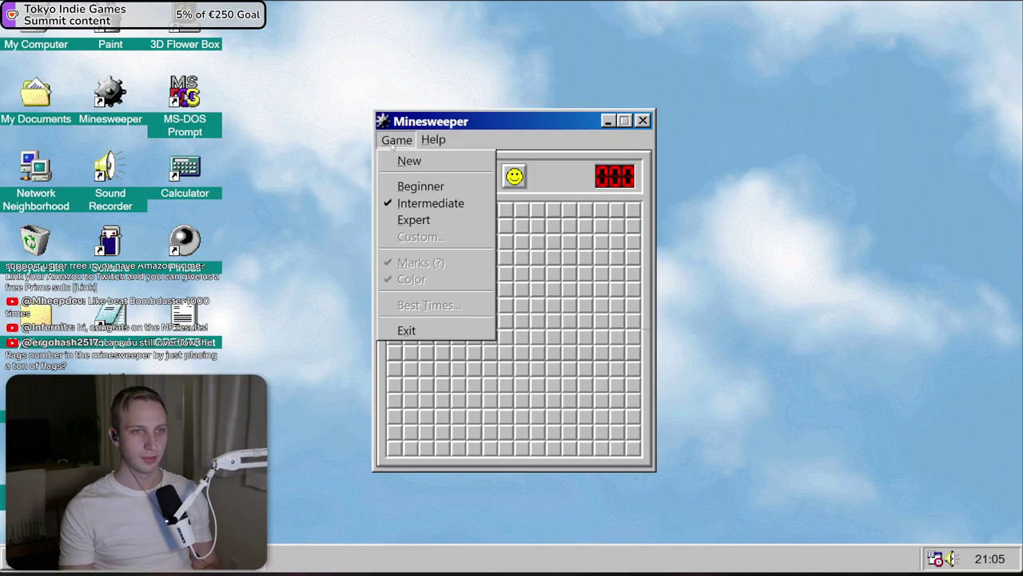
left_click(420, 186)
Reveal cells, flag three suspected mines, and add then clear a question mark
left_click(523, 318)
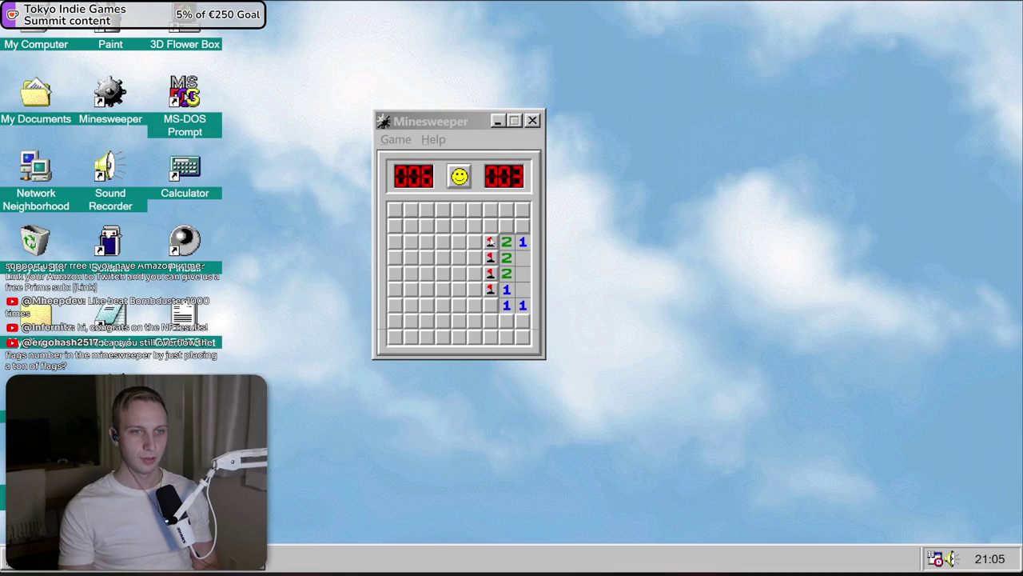
right_click(475, 226)
right_click(475, 226)
right_click(475, 257)
right_click(475, 289)
right_click(459, 320)
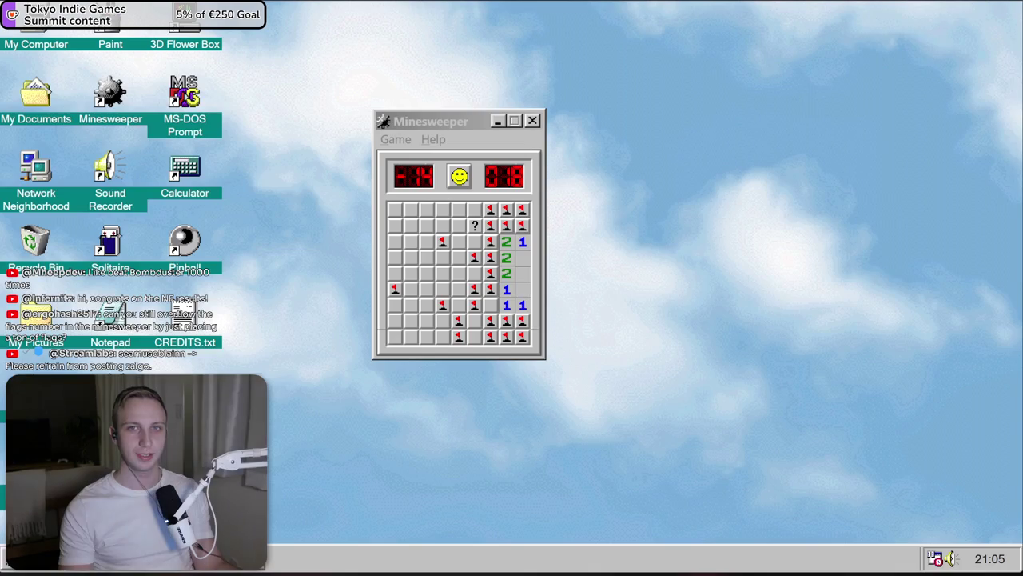
right_click(473, 225)
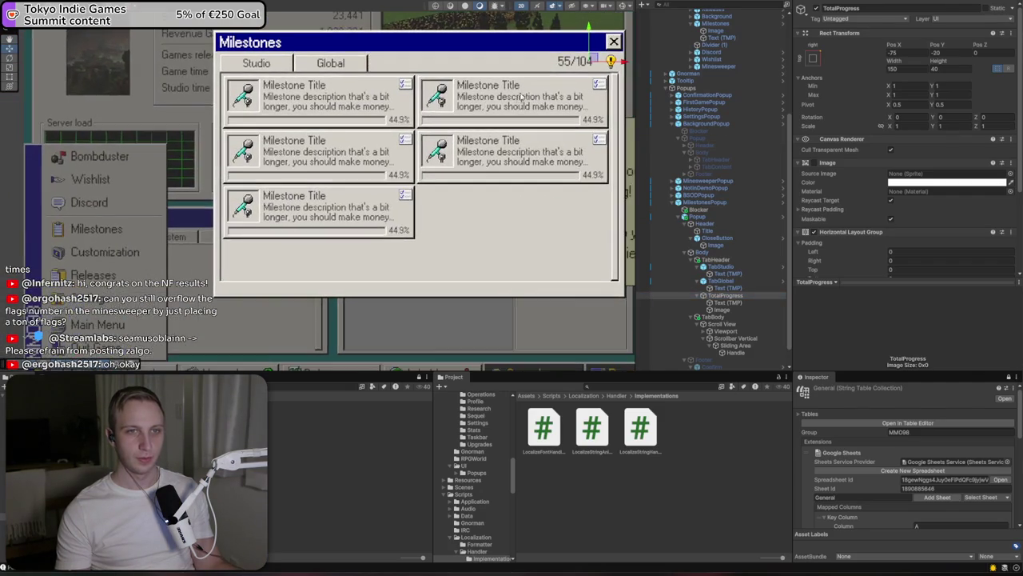
Select the icon image beside the 55/104 counter in the Milestones popup
left_click(727, 302)
scroll(964, 191, "down", 3)
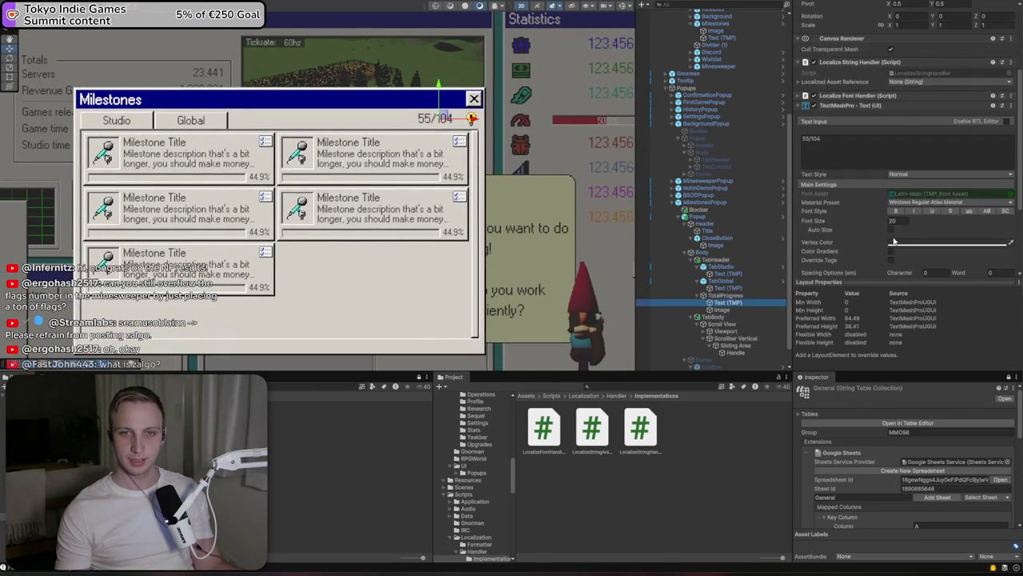
scroll(894, 242, "down", 3)
scroll(514, 141, "up", 3)
scroll(513, 141, "up", 3)
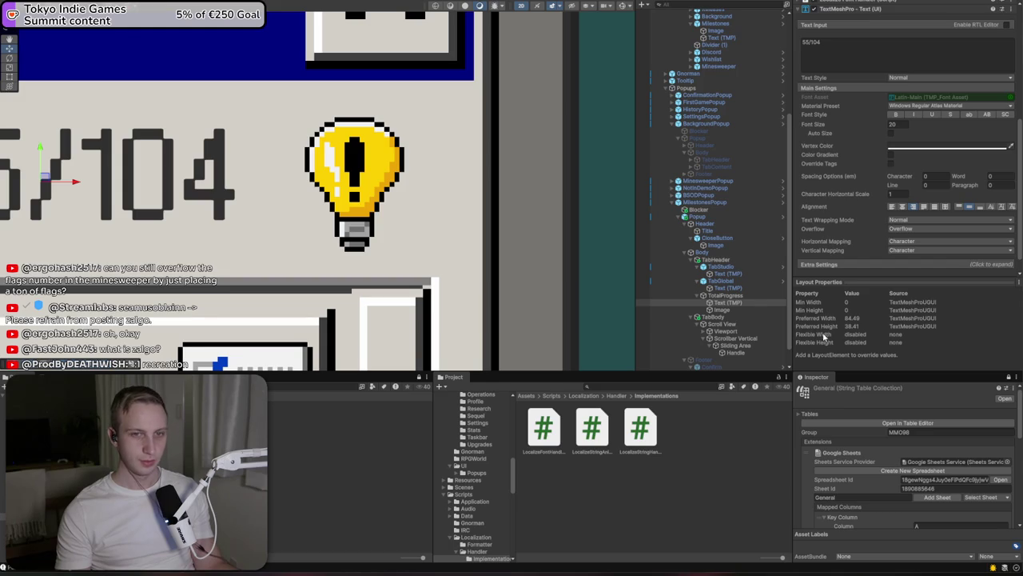
left_click(749, 309)
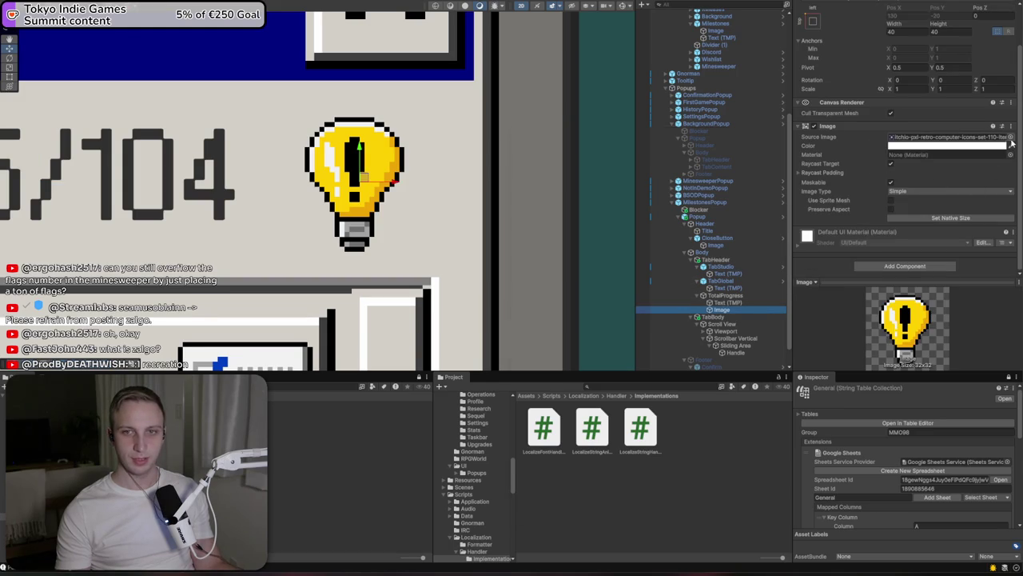
Replace the counter icon's lightbulb sprite with a trophy sprite
left_click(1010, 141)
scroll(703, 264, "down", 10)
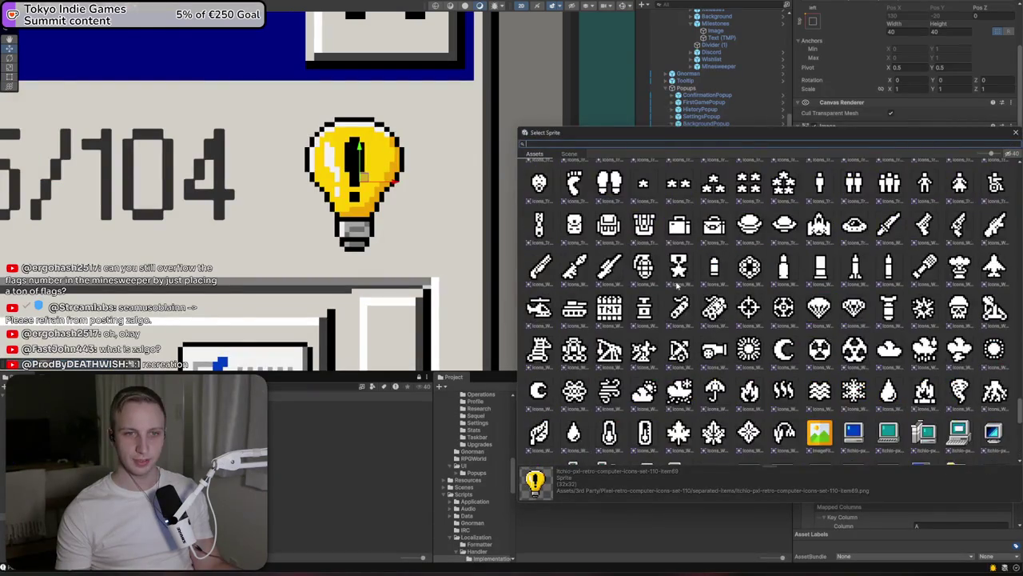
scroll(624, 318, "up", 10)
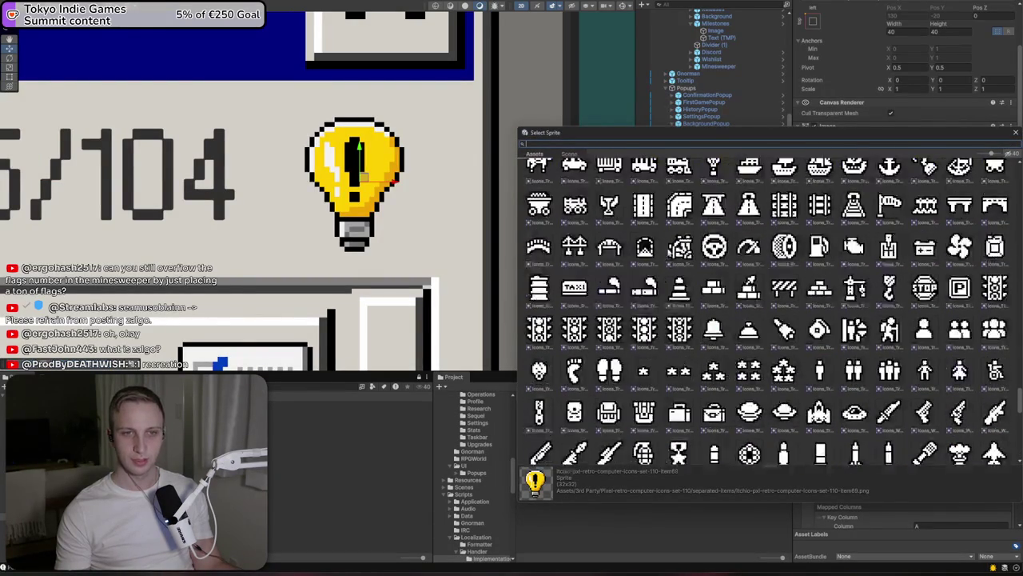
left_click(609, 366)
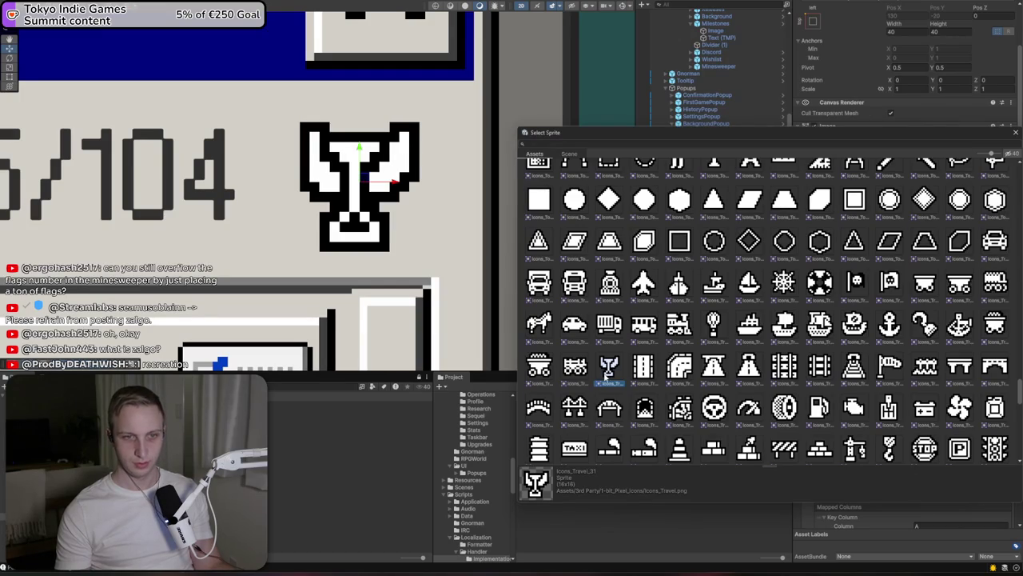
scroll(605, 380, "up", 3)
scroll(605, 376, "up", 3)
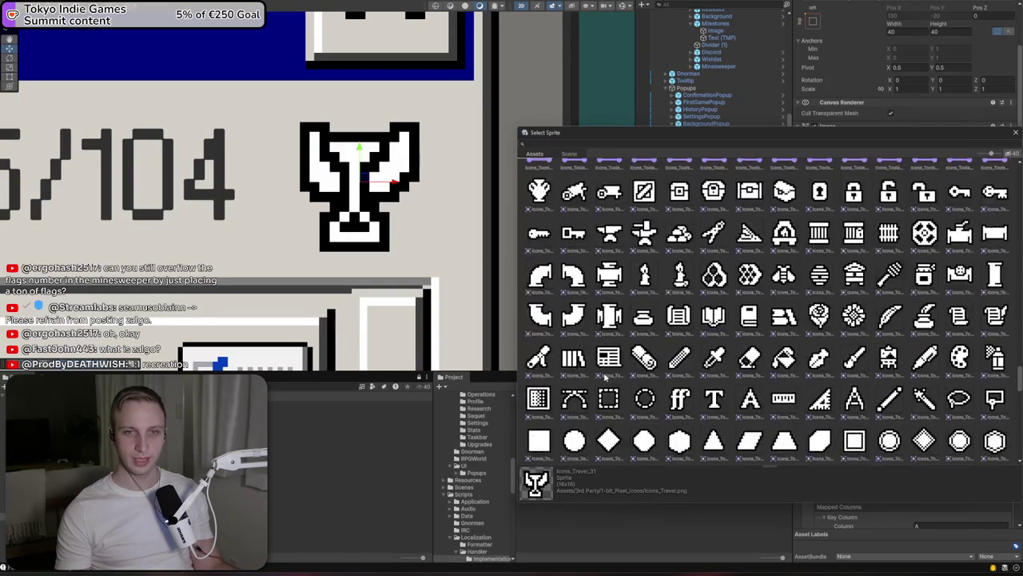
scroll(605, 376, "up", 3)
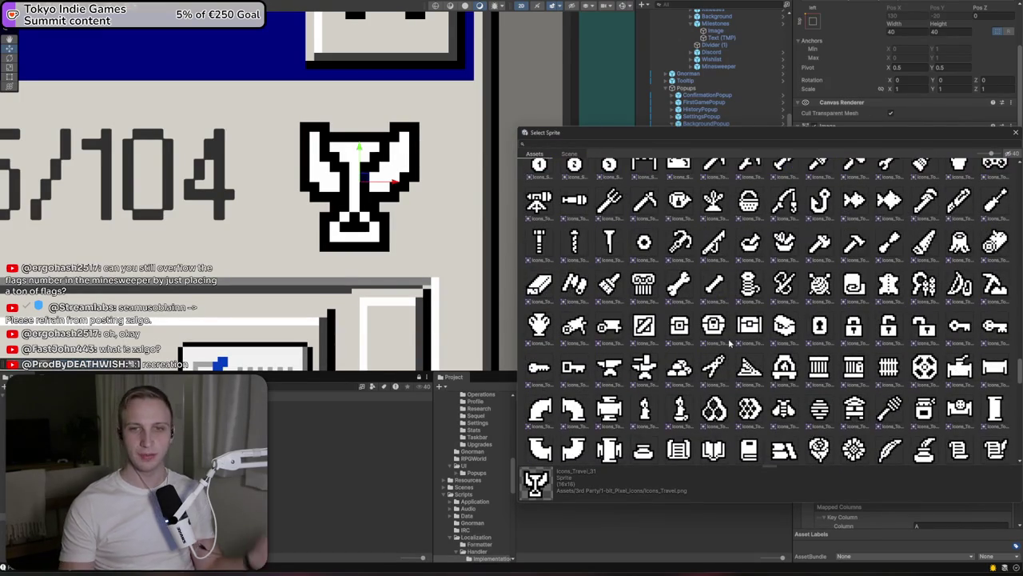
scroll(791, 311, "up", 4)
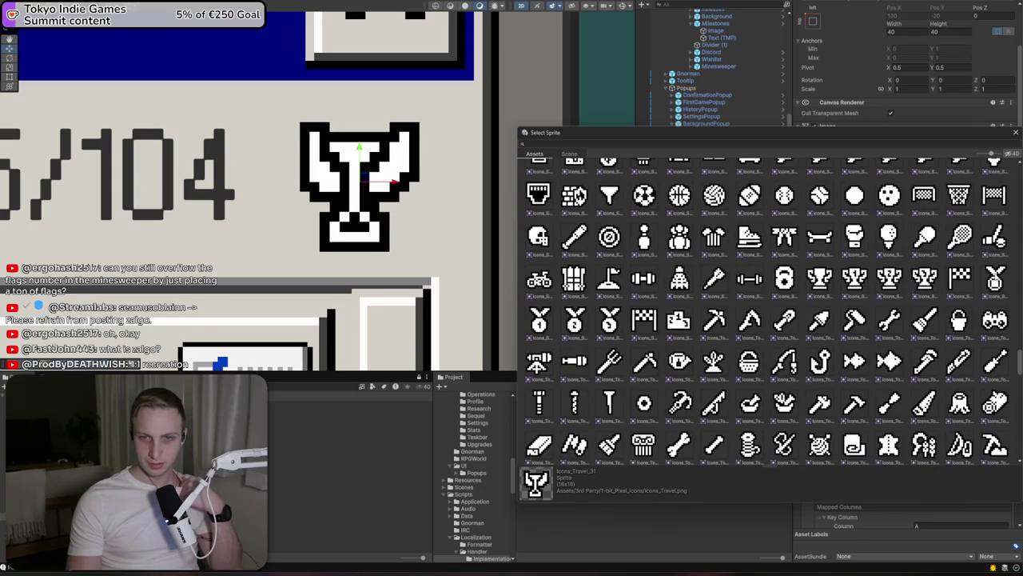
left_click(574, 320)
left_click(890, 277)
left_click(854, 277)
left_click(820, 278)
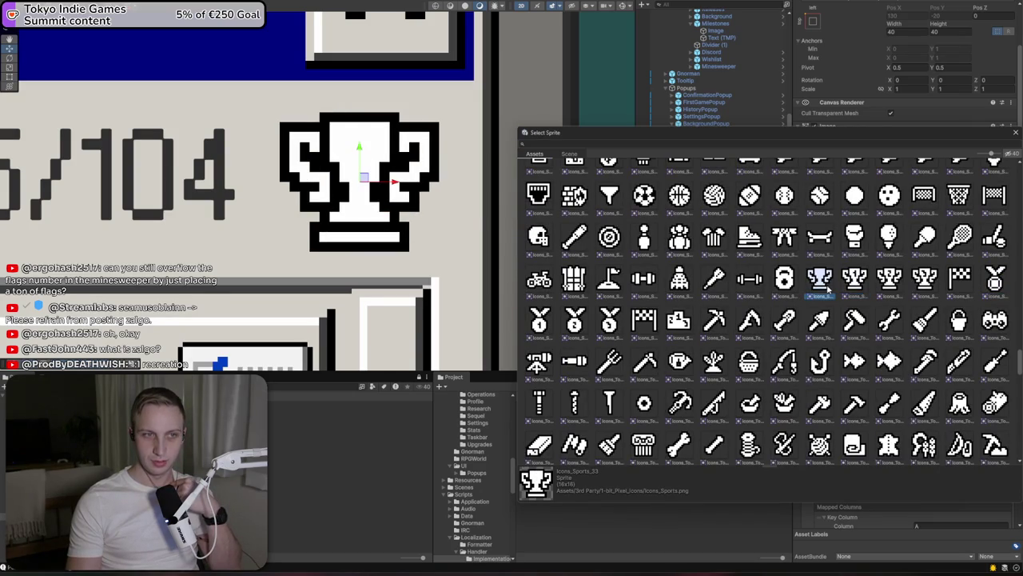
double_click(827, 283)
Tint the trophy image deep orange, colour FFAD10
left_click(903, 145)
left_click(1001, 184)
left_click(972, 190)
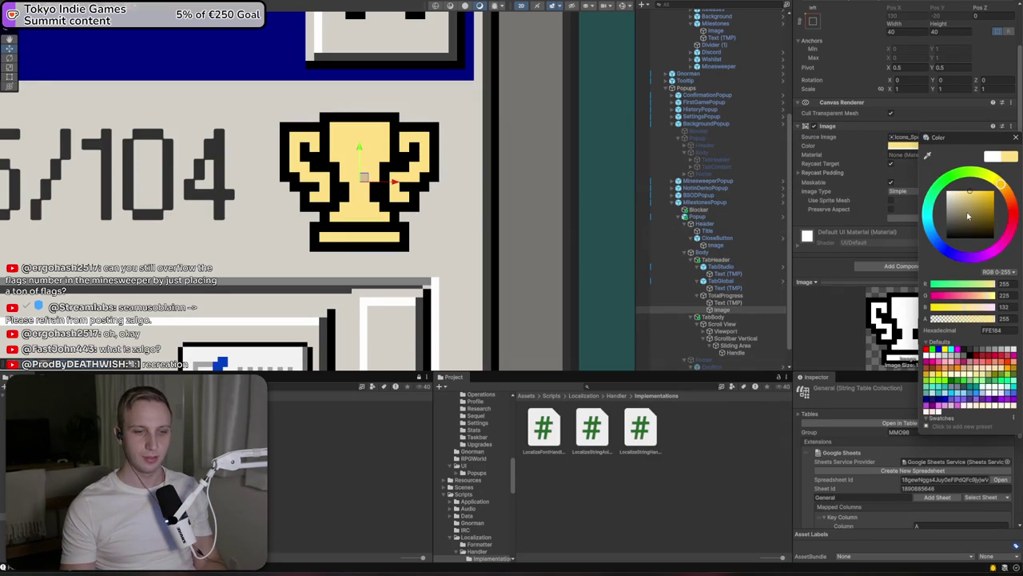
mouse_move(1011, 197)
left_mouse_down()
mouse_move(991, 176)
mouse_move(985, 182)
mouse_move(993, 164)
left_mouse_up()
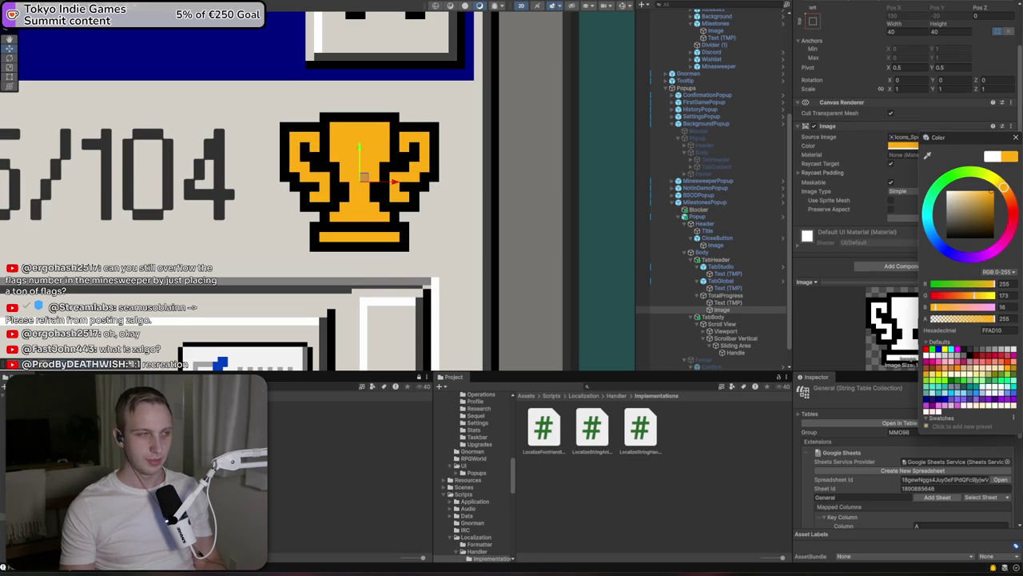
key("Return")
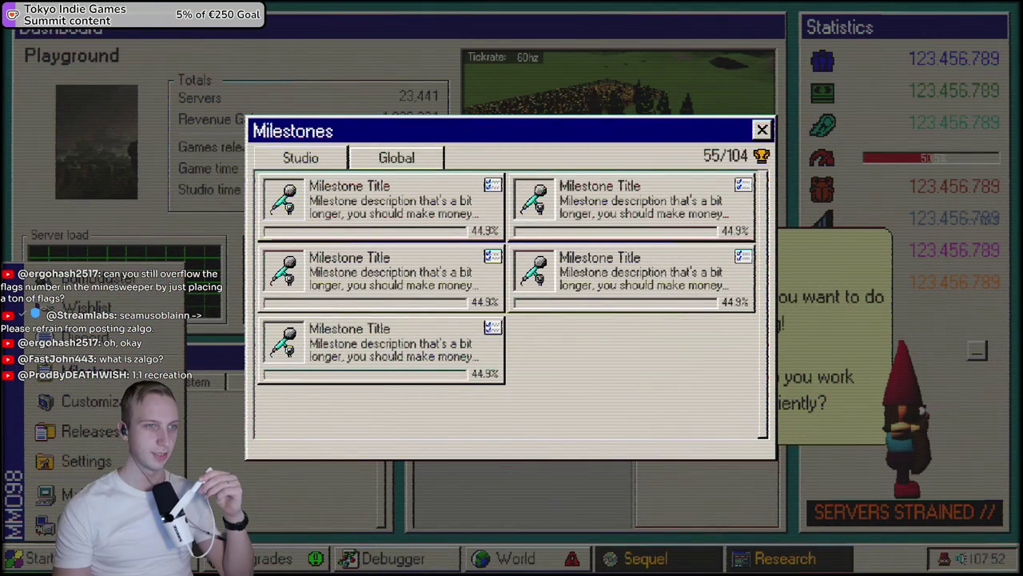
Switch from Unity to the Zalgo Text Generator page
key("alt+Tab")
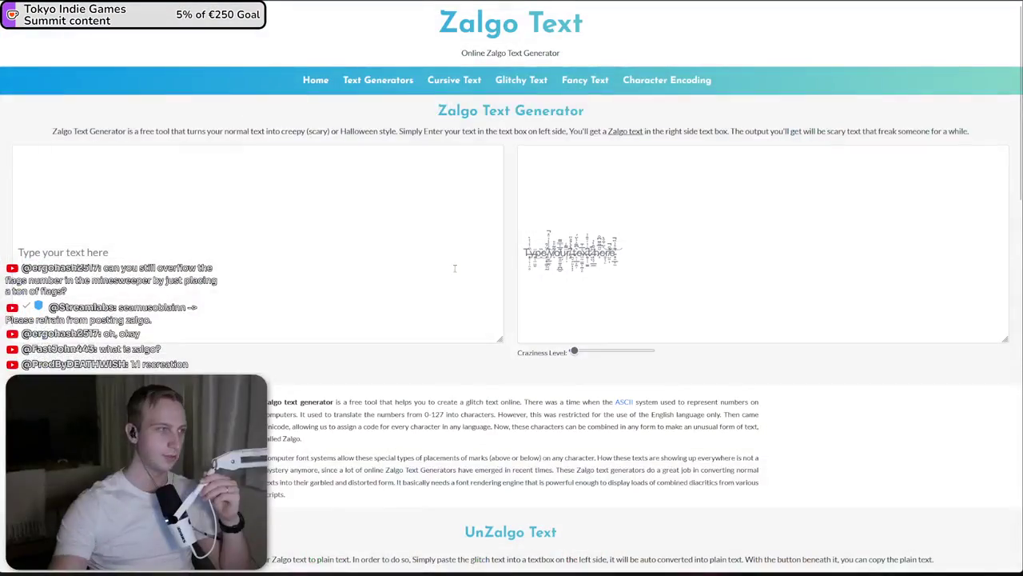
Enter 'Life is pain' and leave the Craziness Level slider at its minimum
left_click(389, 270)
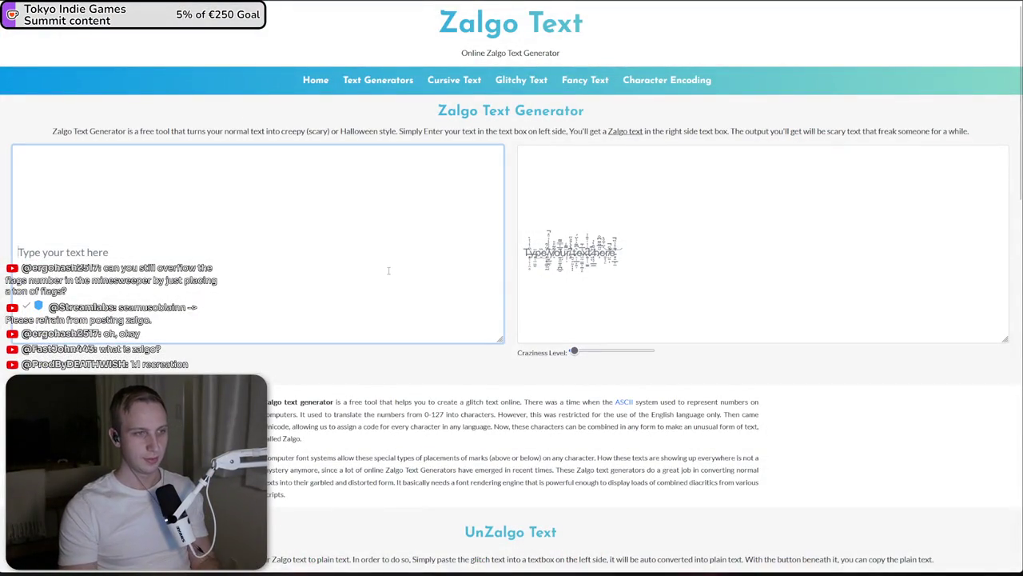
type("Life is pain")
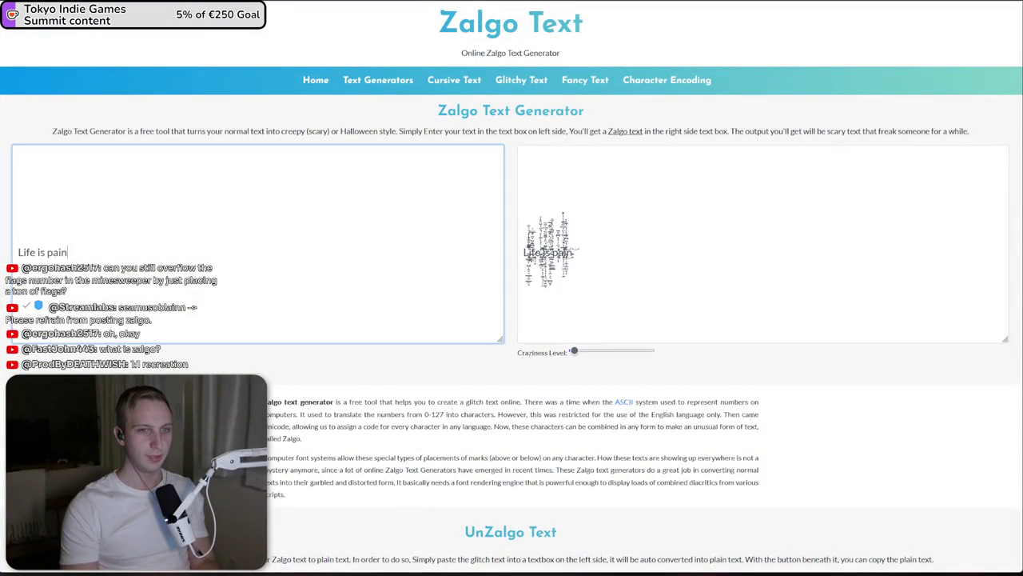
mouse_move(629, 352)
left_mouse_down()
mouse_move(648, 352)
mouse_move(572, 362)
left_mouse_up()
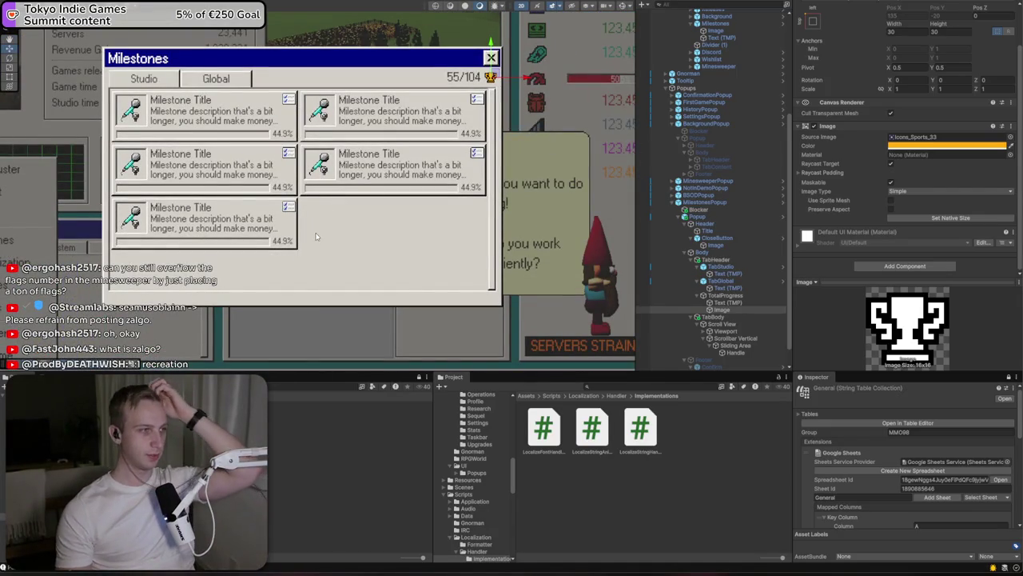
Apply all prefab overrides on the MilestonesPopup object
left_click(711, 211)
left_click(714, 204)
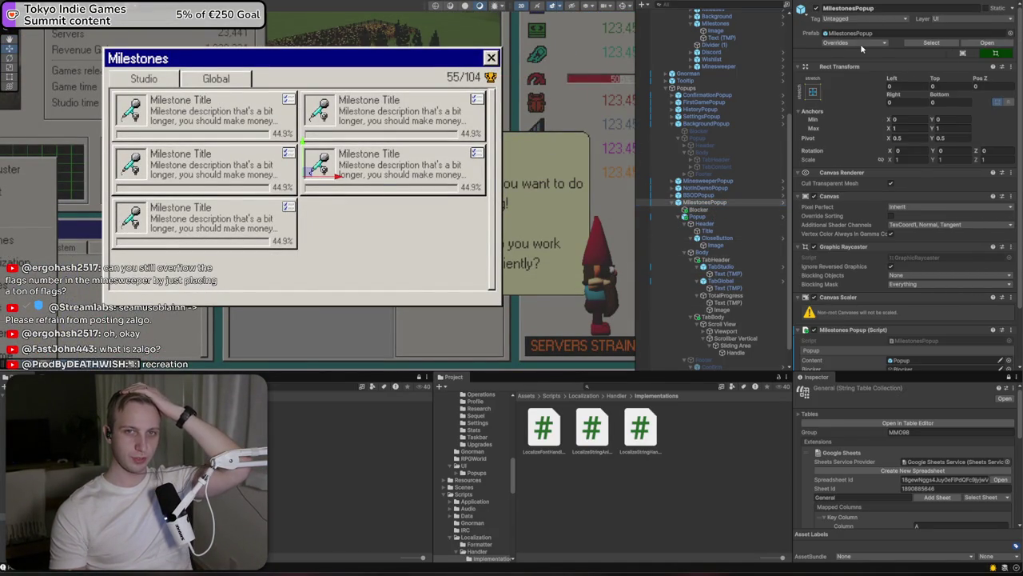
left_click(835, 42)
left_click(925, 130)
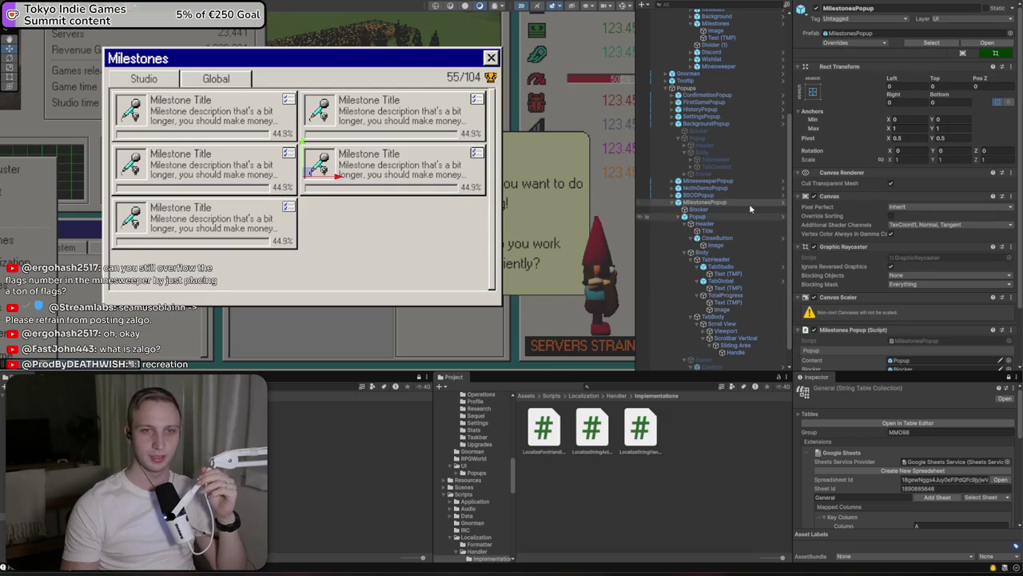
Deactivate the Popup and Blocker objects, then bring Firefox to full screen
left_click(698, 215)
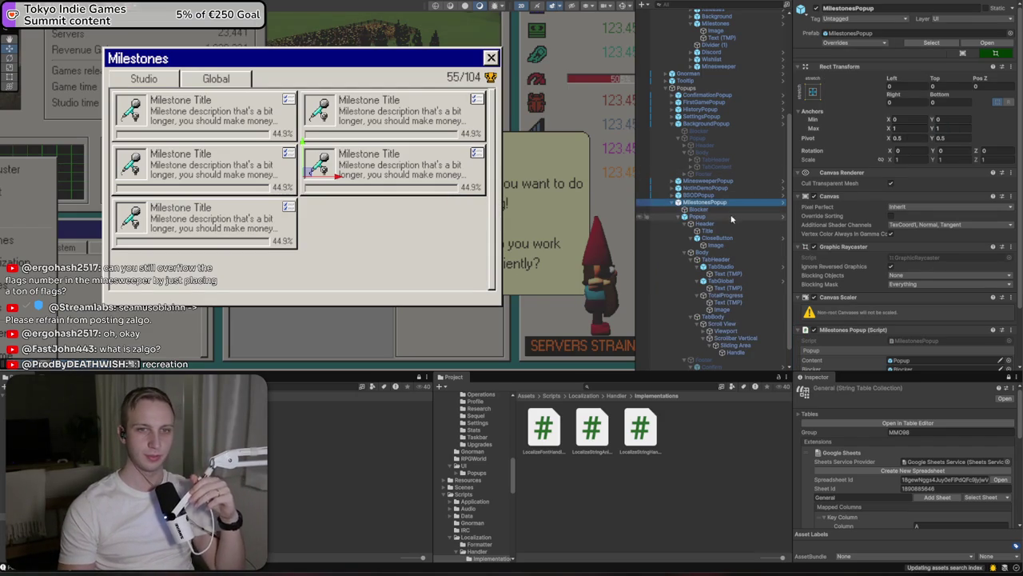
scroll(702, 224, "up", 3)
left_click(700, 345, "ctrl")
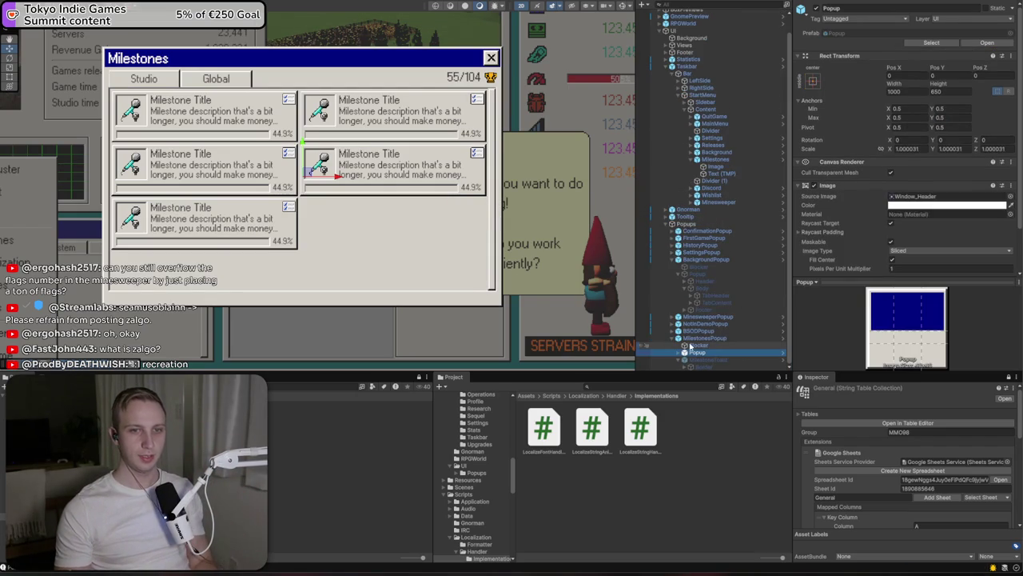
left_click(815, 8)
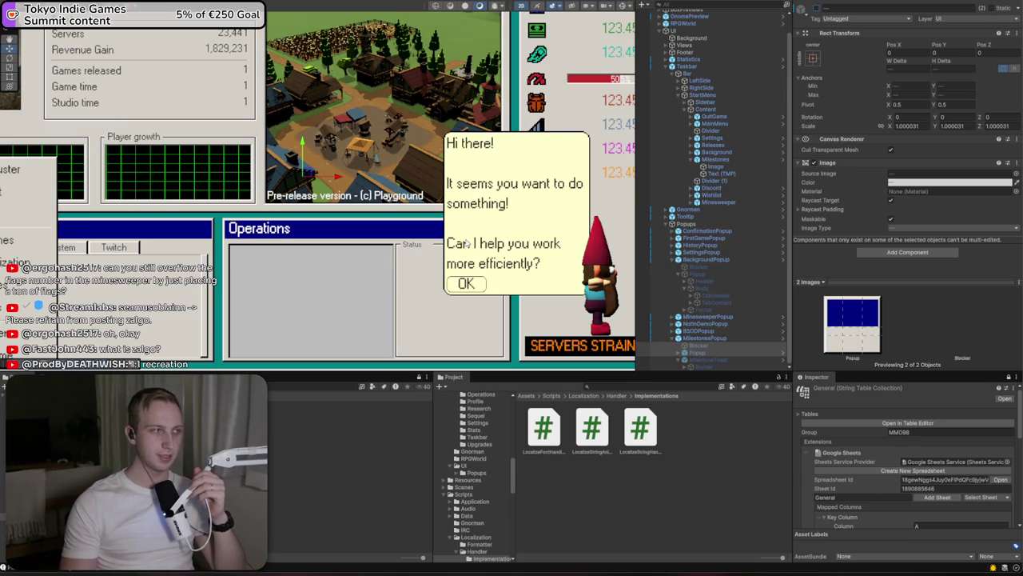
scroll(466, 244, "down", 3)
scroll(470, 264, "up", 1)
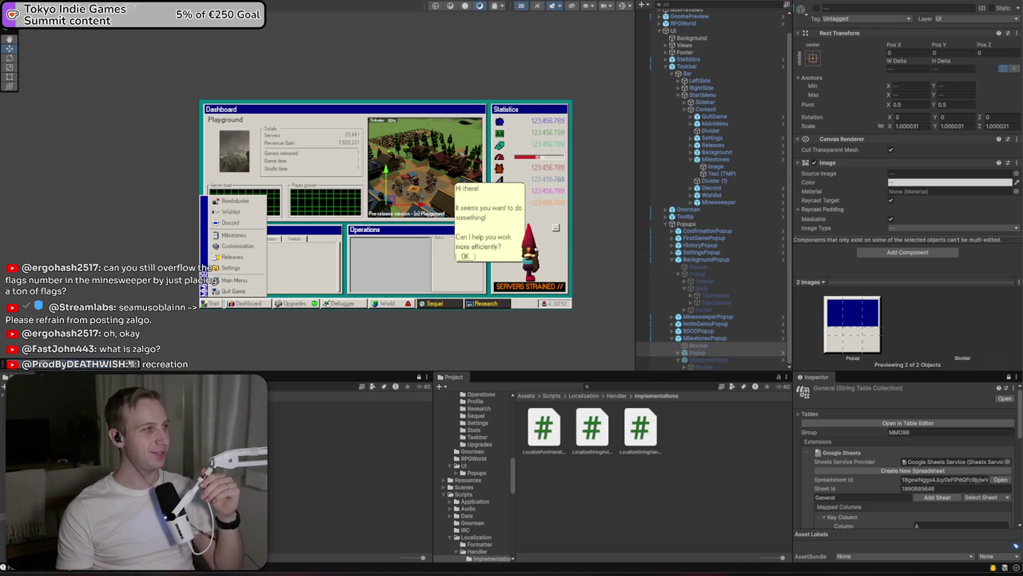
mouse_move(601, 106)
left_mouse_down()
mouse_move(528, 230)
mouse_move(502, 205)
mouse_move(475, 208)
left_mouse_up()
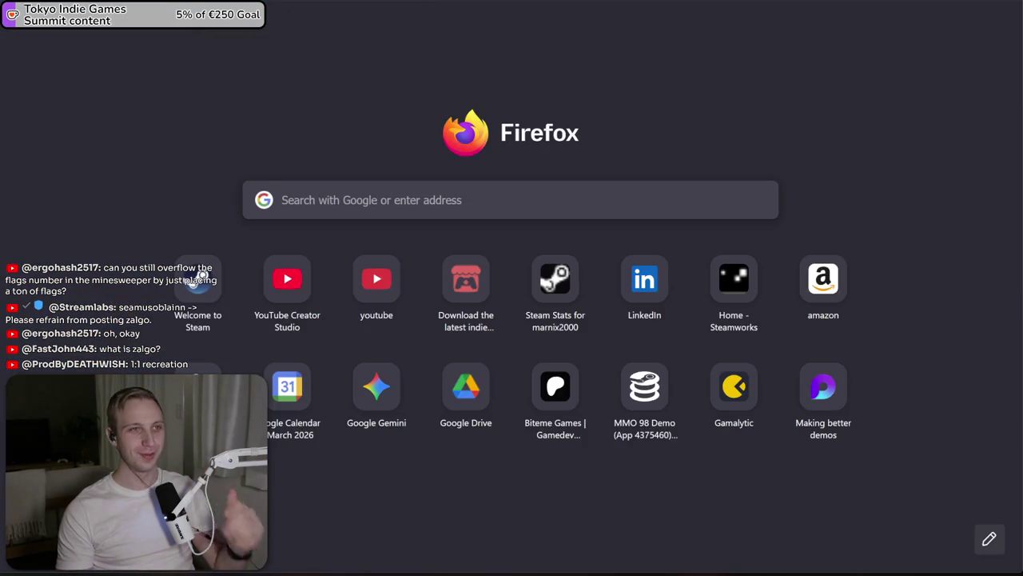
Search Google Images for 'winamp' and open the first preview
type("winamp")
key("Return")
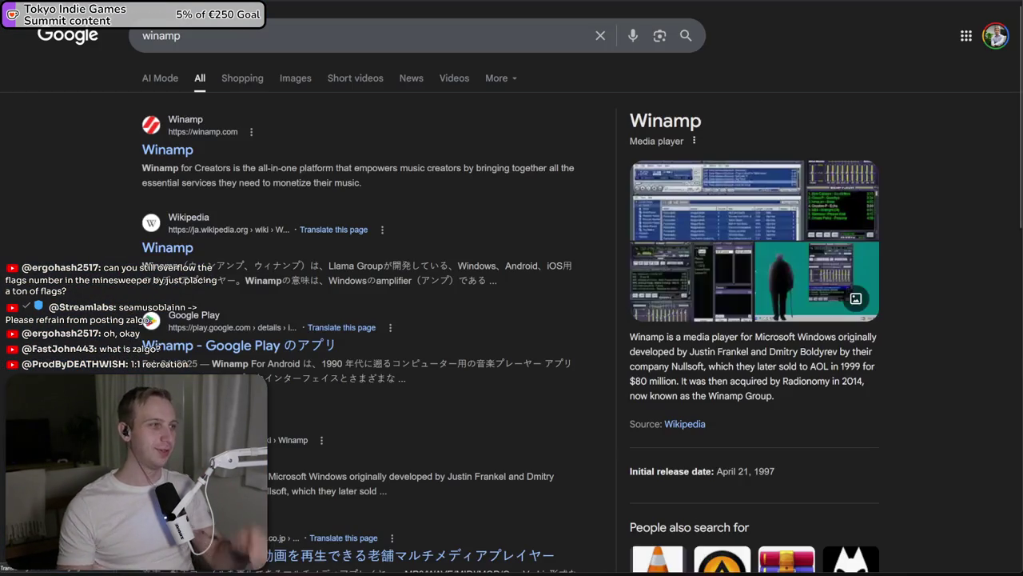
left_click(285, 78)
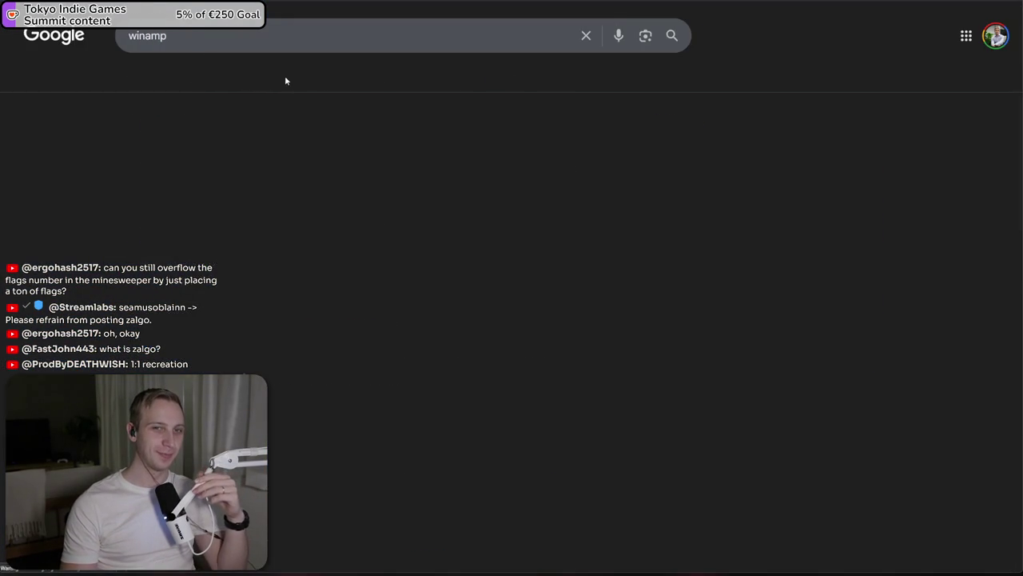
left_click(378, 228)
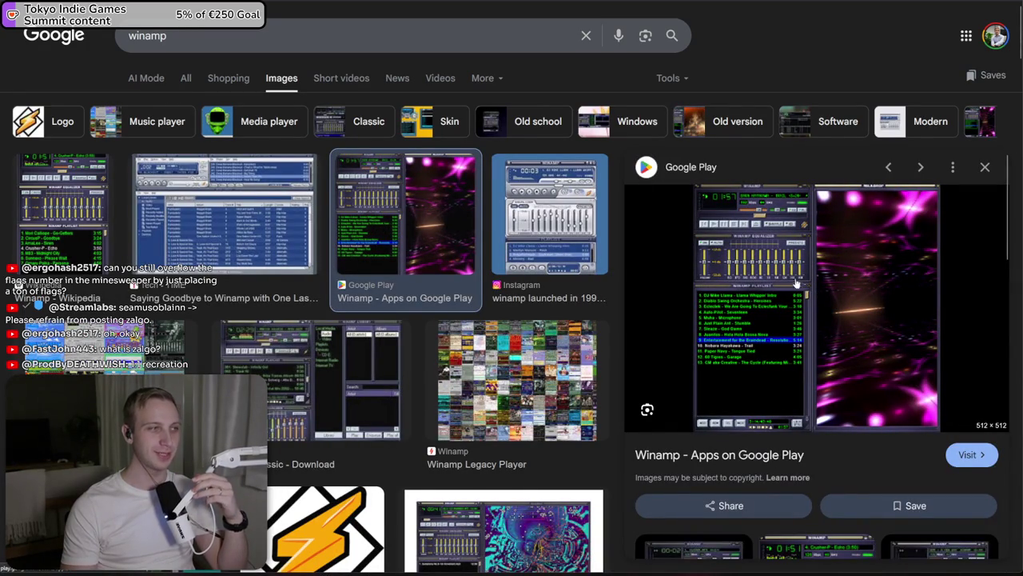
Browse through several winamp image previews, then return to Unity
key("Right")
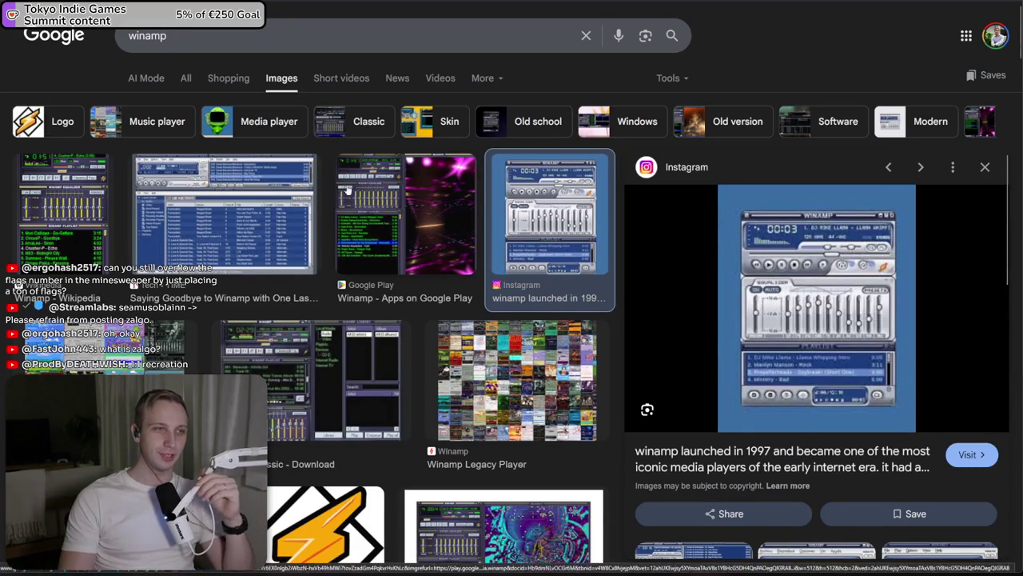
key("Left")
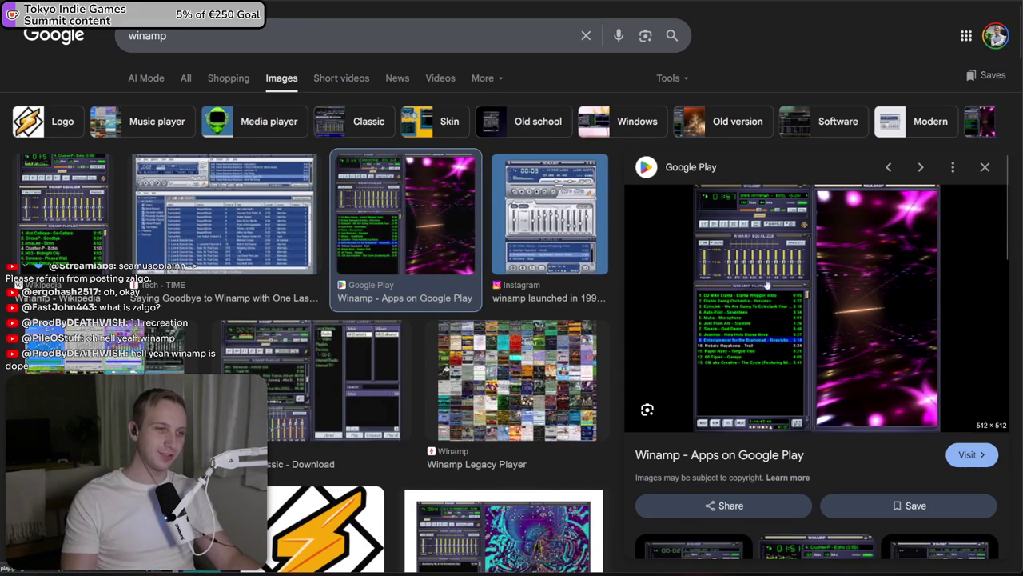
key("Right")
key("Right")
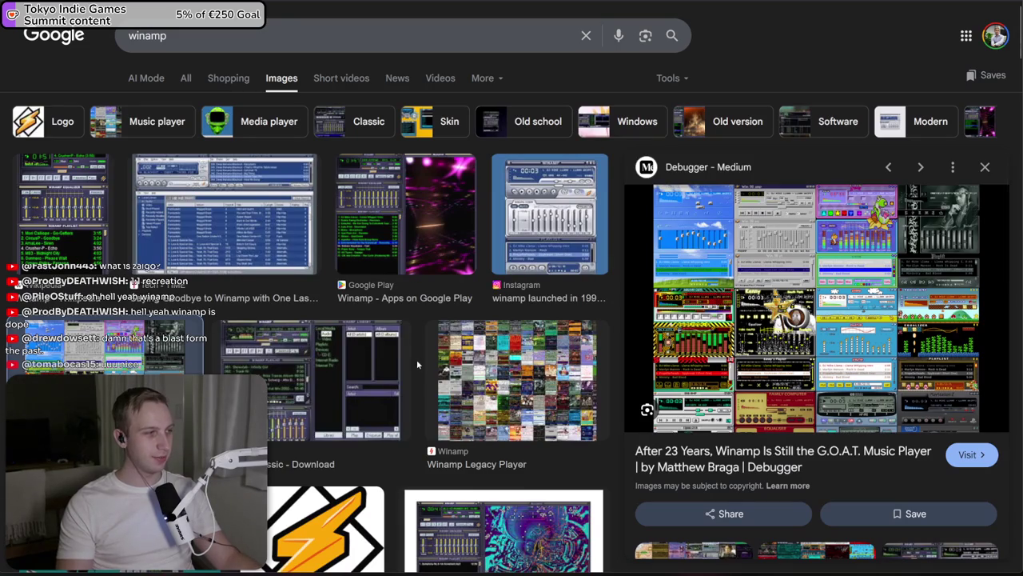
left_click(450, 387)
key("Left")
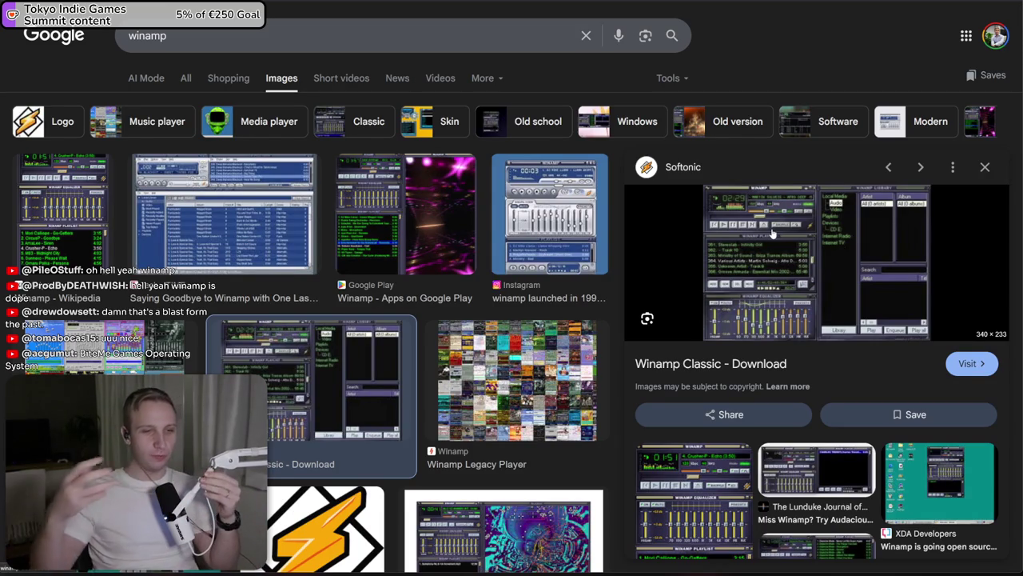
left_click(560, 223)
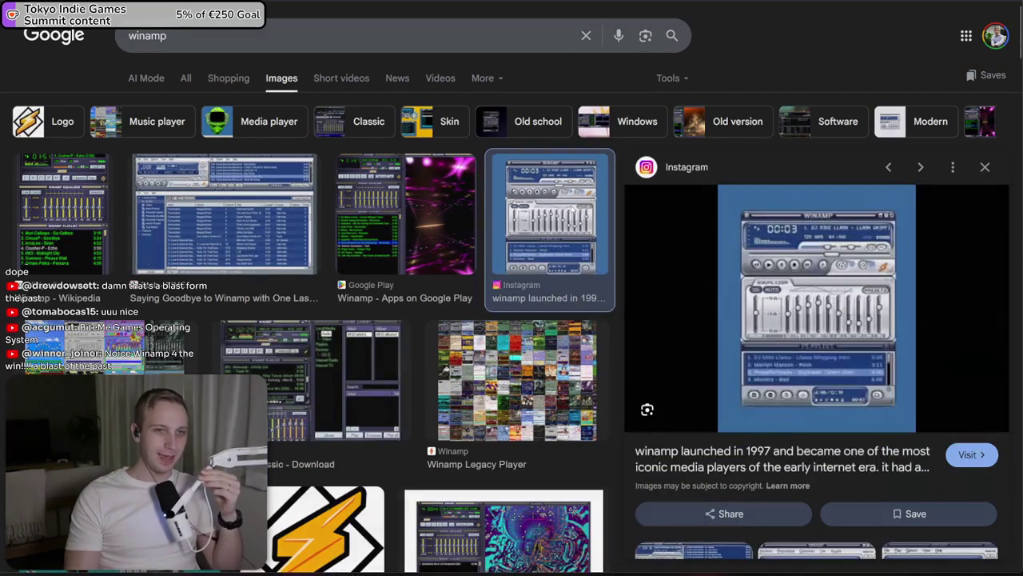
left_click(341, 227)
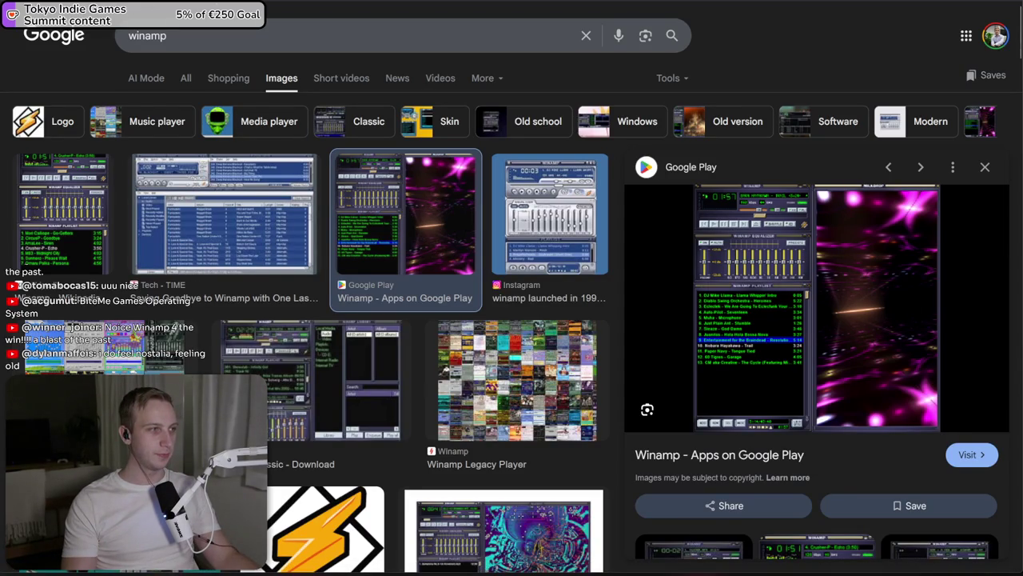
key("alt+Tab")
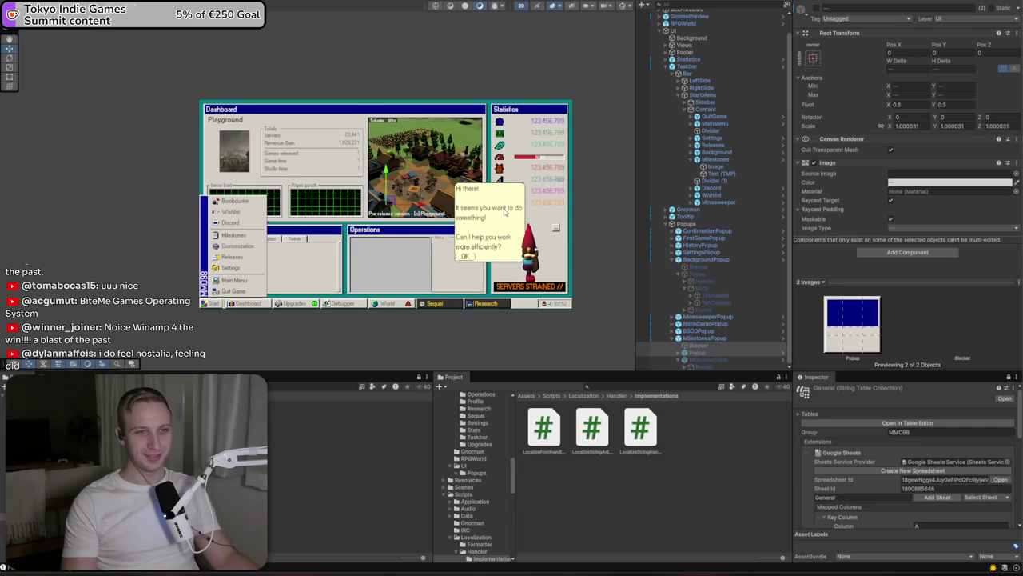
Select Footer/IRC/Content, review the MMO98 Todo.txt list, and save the modified scene
scroll(504, 212, "up", 2)
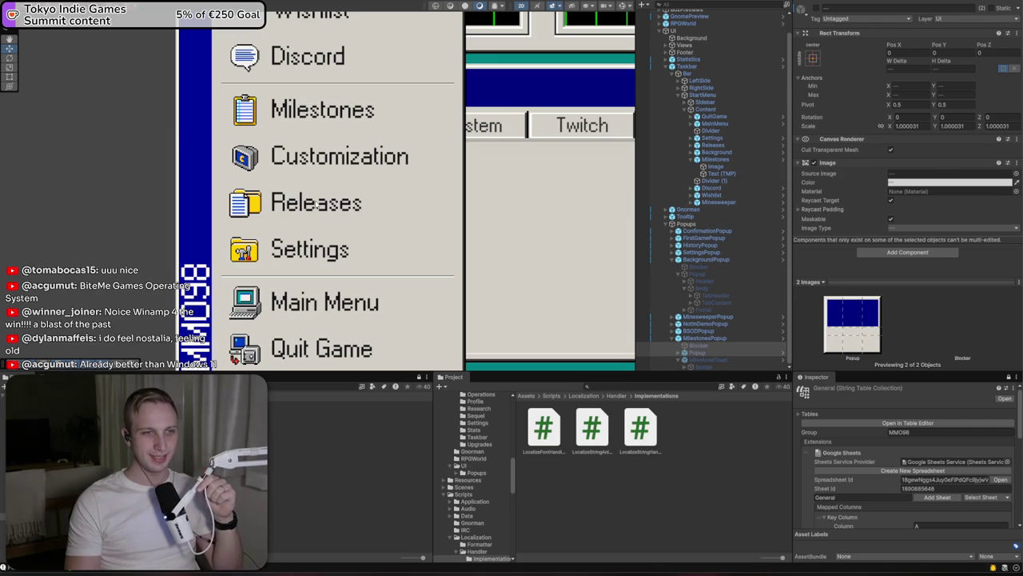
left_click(315, 205)
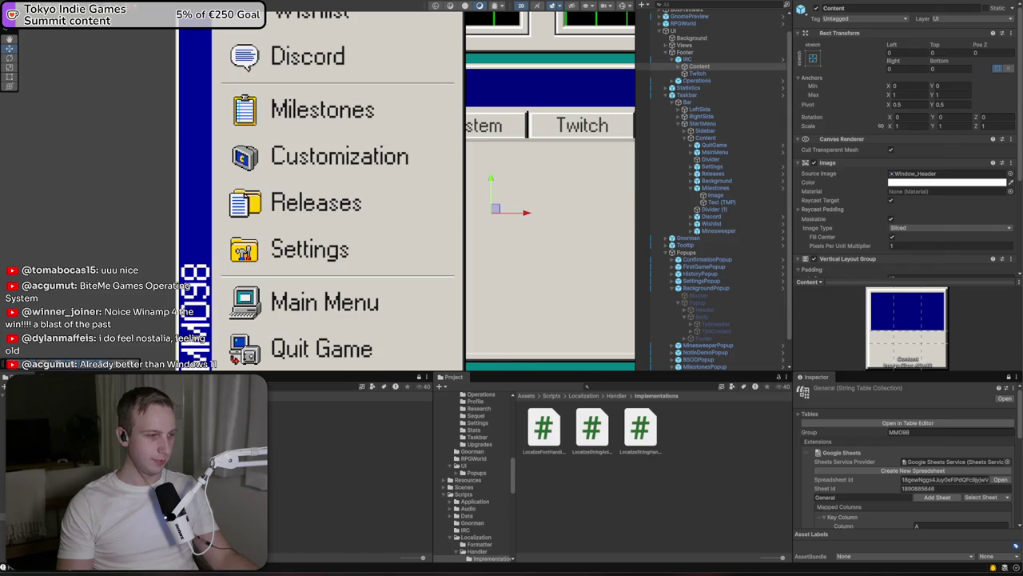
key("alt+Tab")
scroll(531, 316, "down", 10)
scroll(531, 316, "up", 1)
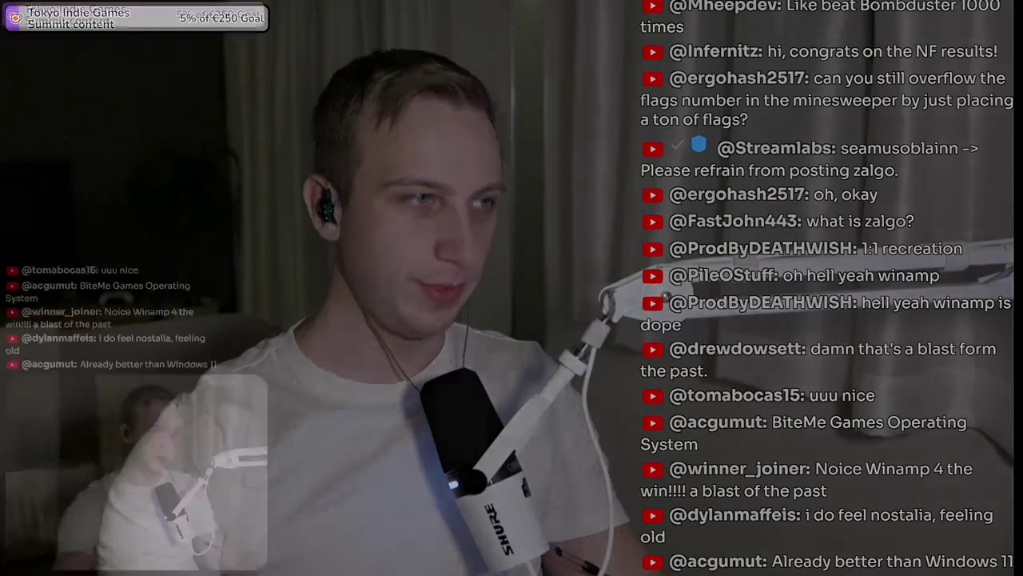
key("alt+Tab")
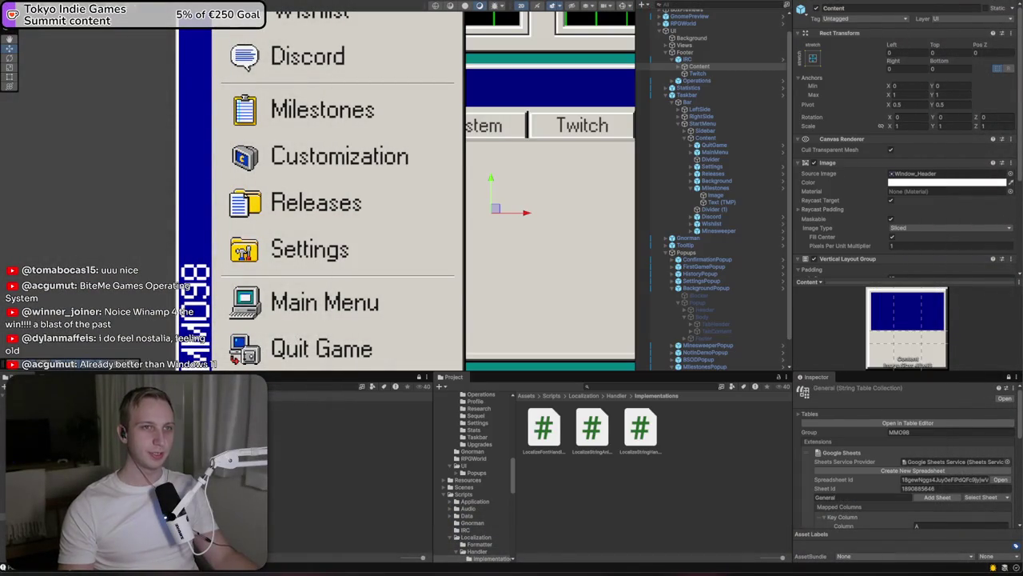
left_click(496, 284)
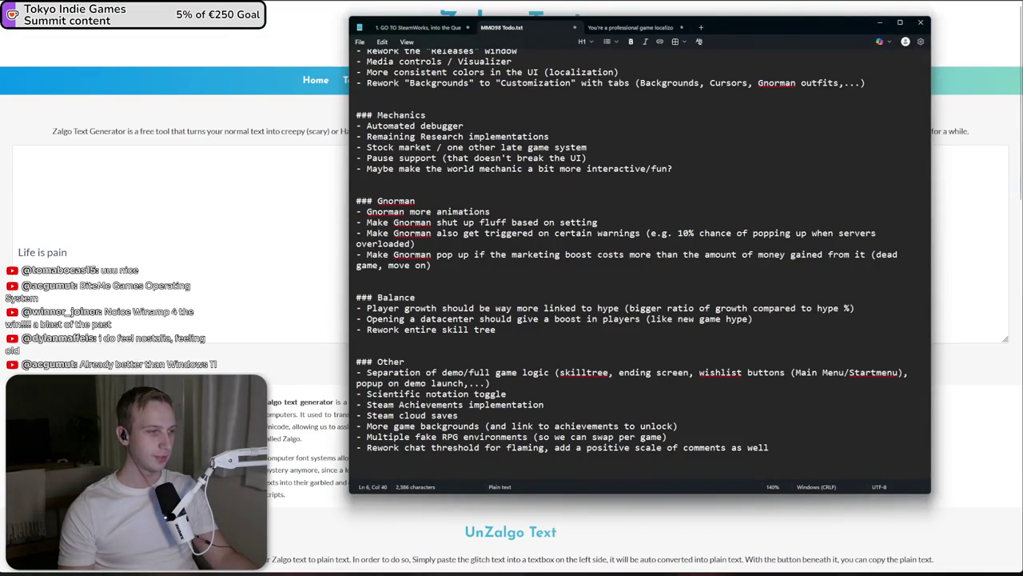
Bring up GitHub Desktop showing the 9 changed files of mmo-98 with their diff
key("alt+Tab")
left_click(152, 76)
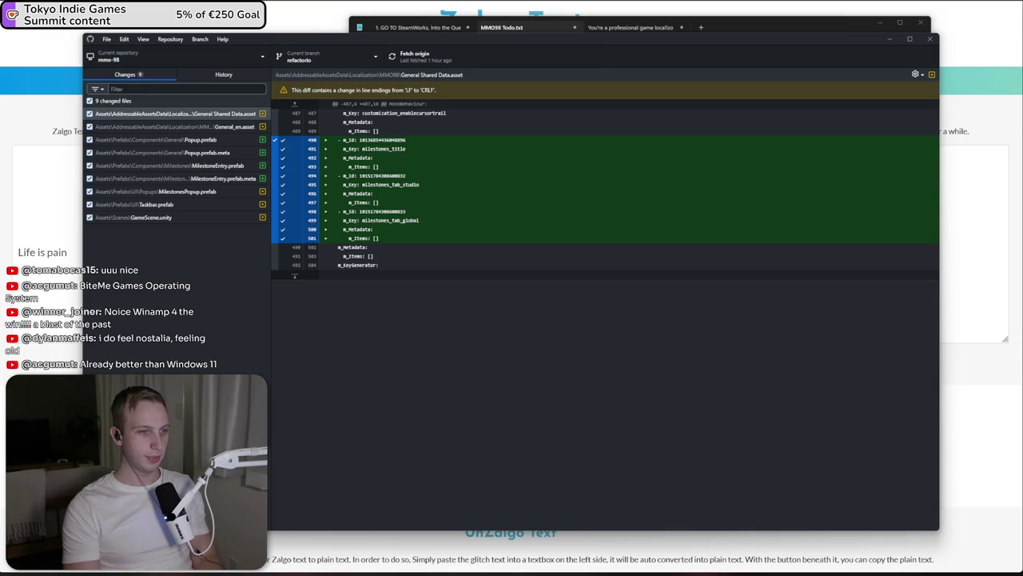
Commit the 9 files to refactorio and push the commit to origin
mouse_move(493, 43)
left_mouse_down()
mouse_move(648, 15)
mouse_move(669, 26)
left_mouse_up()
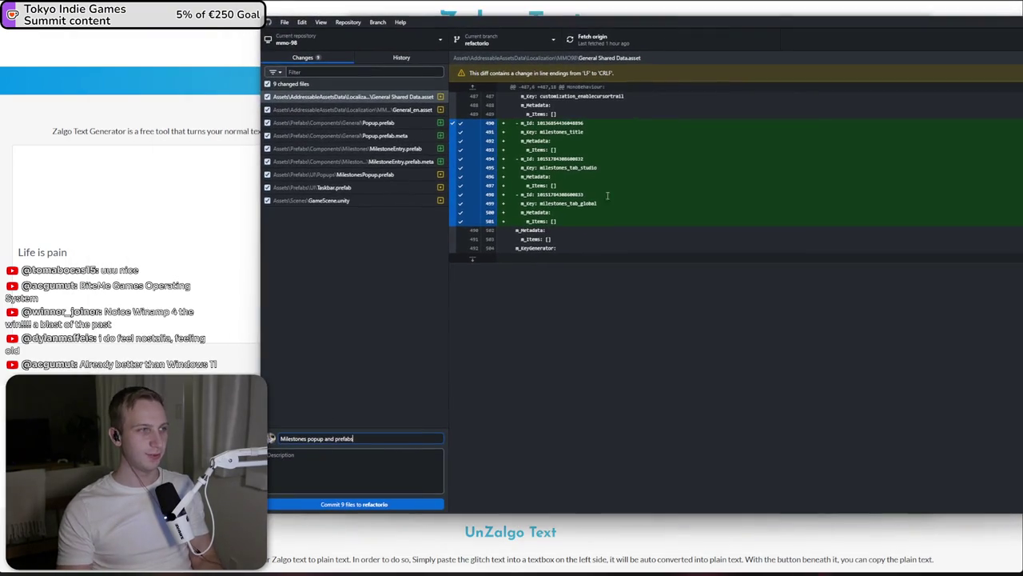
left_click(395, 502)
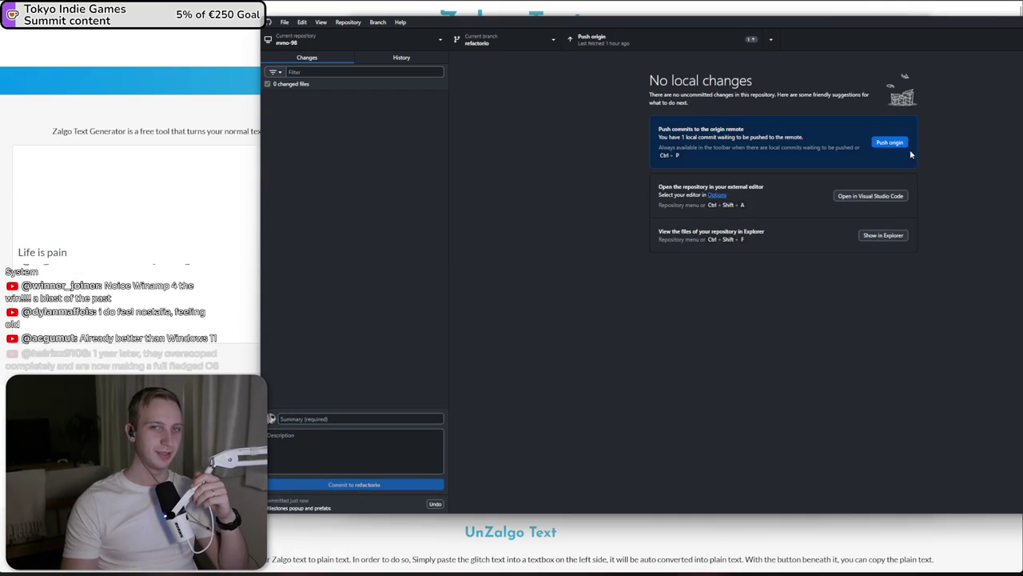
left_click(889, 143)
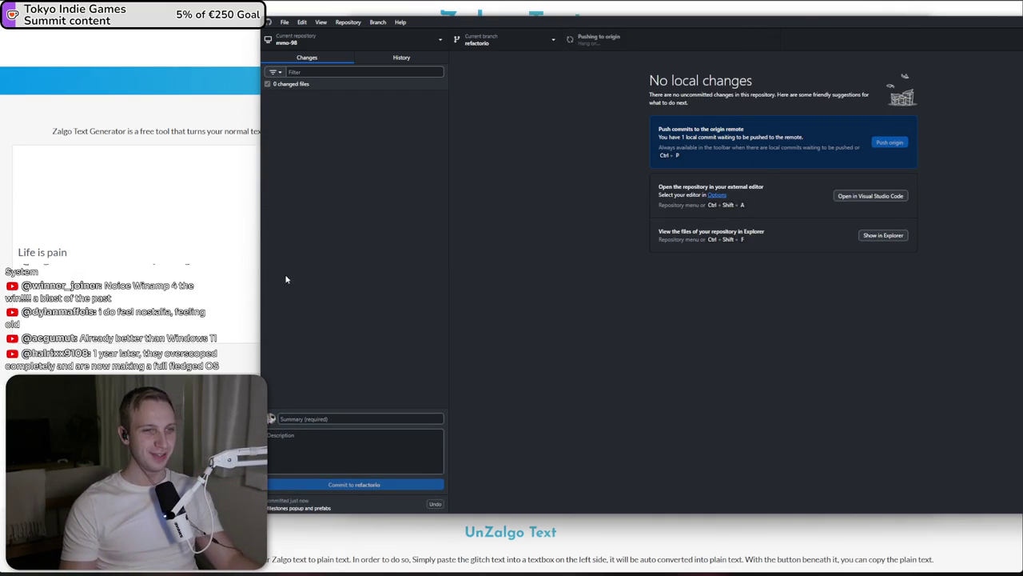
Reposition the GitHub Desktop window and check the Current branch list
left_click_drag(261, 284, 347, 284)
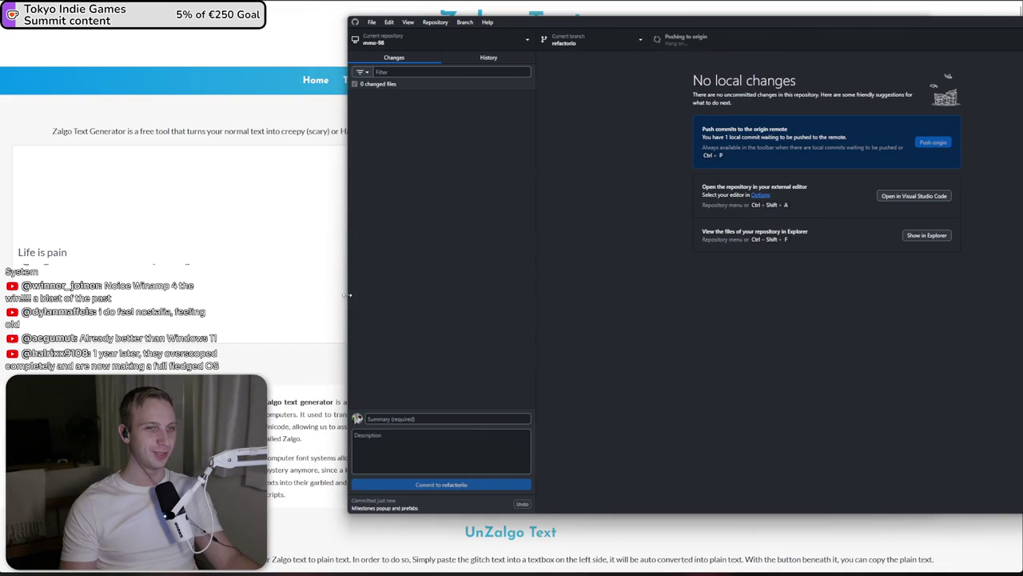
left_click_drag(675, 24, 581, 26)
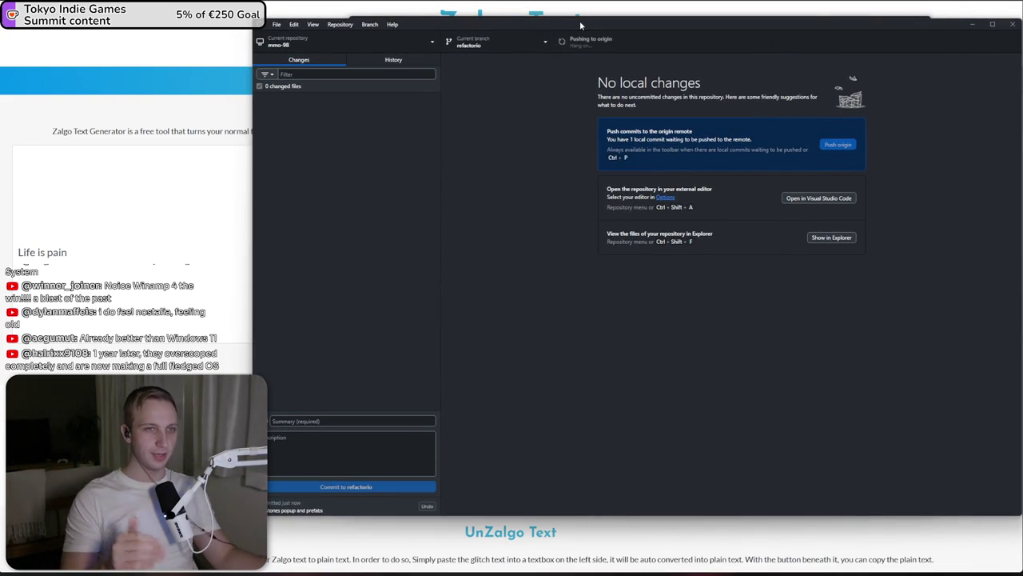
left_click(501, 42)
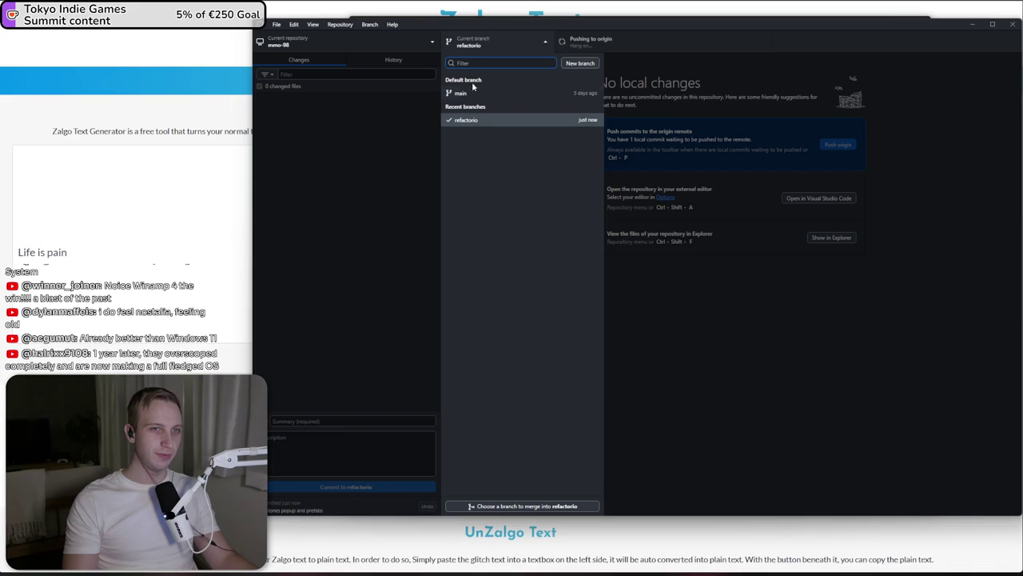
left_click(494, 44)
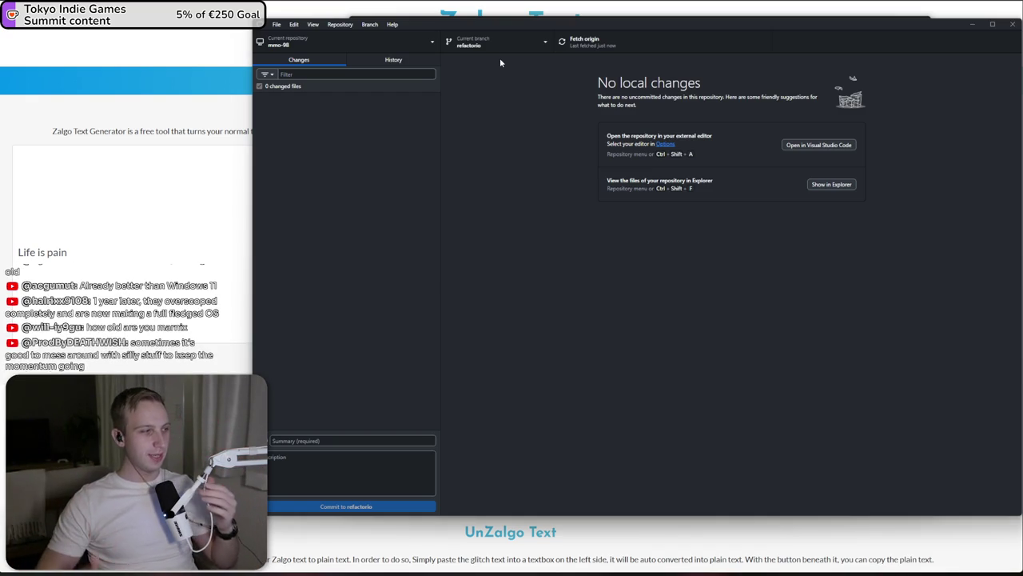
mouse_move(651, 32)
left_mouse_down()
mouse_move(525, 23)
mouse_move(595, 16)
mouse_move(579, 59)
left_mouse_up()
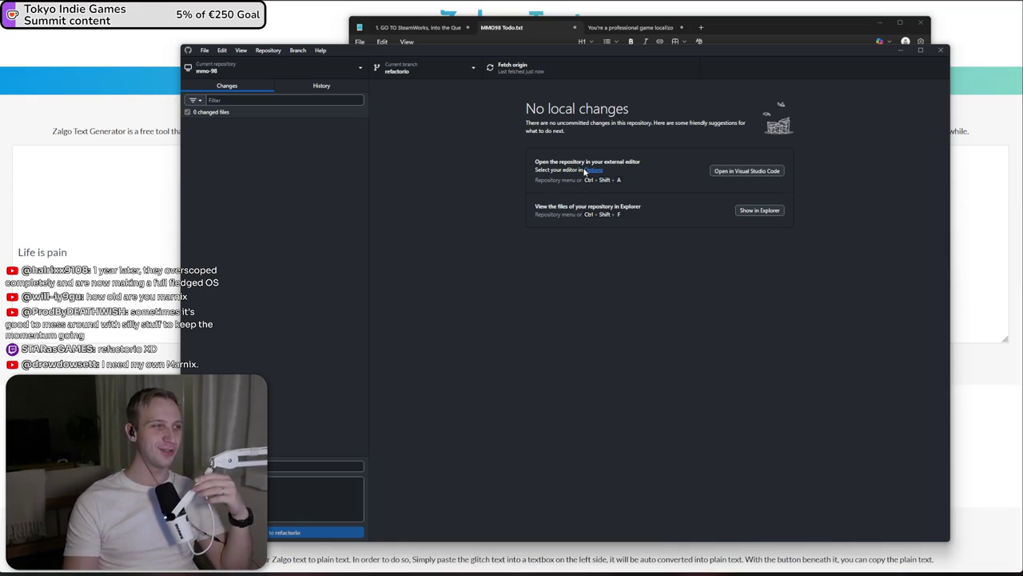
Nudge the GitHub Desktop window slightly up and to the right
left_click_drag(581, 53, 624, 49)
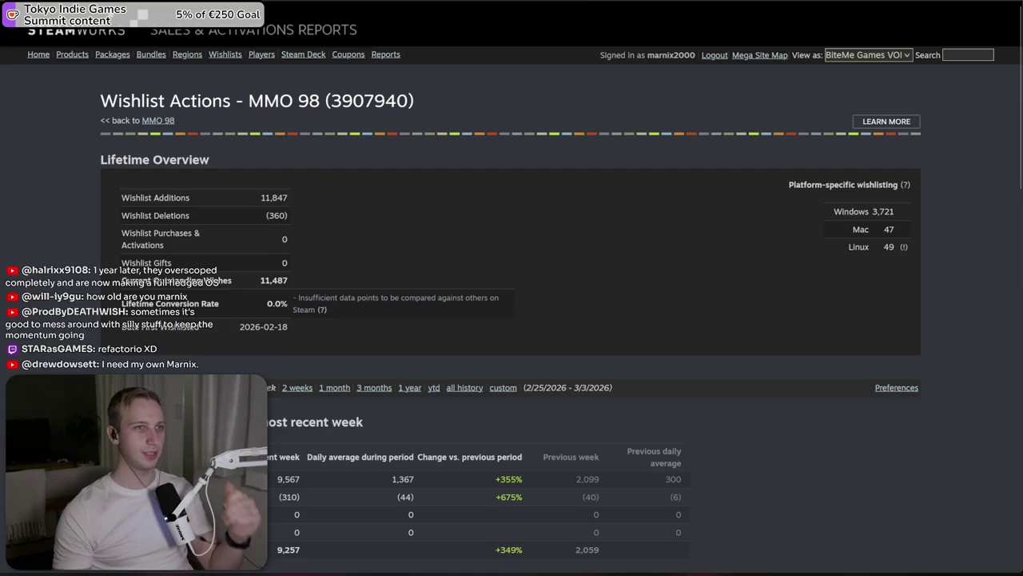
Open the MMO 98 Demo page from SteamDB's related apps and review its charts
key("ctrl+Tab")
left_click(250, 373)
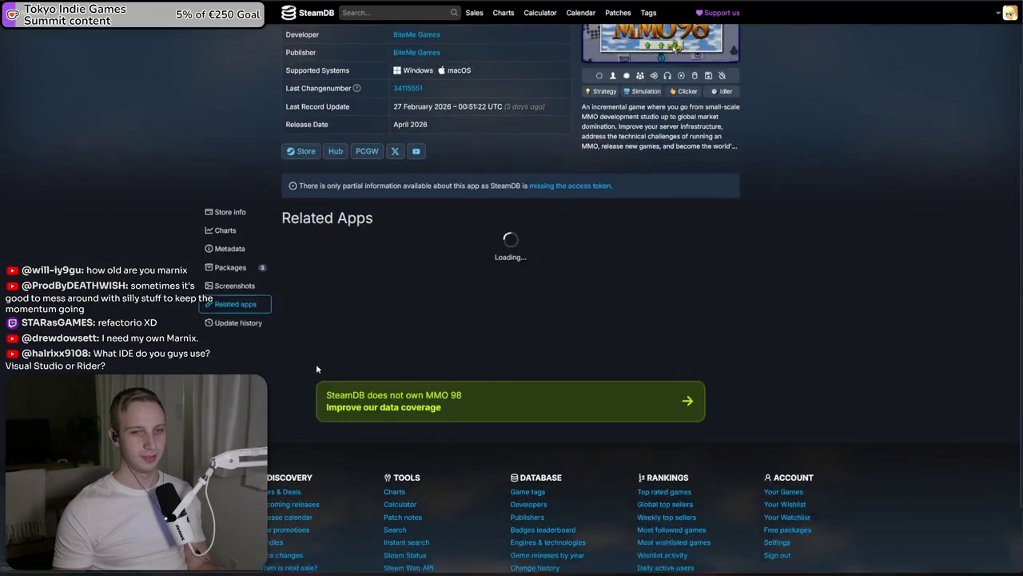
left_click(411, 190)
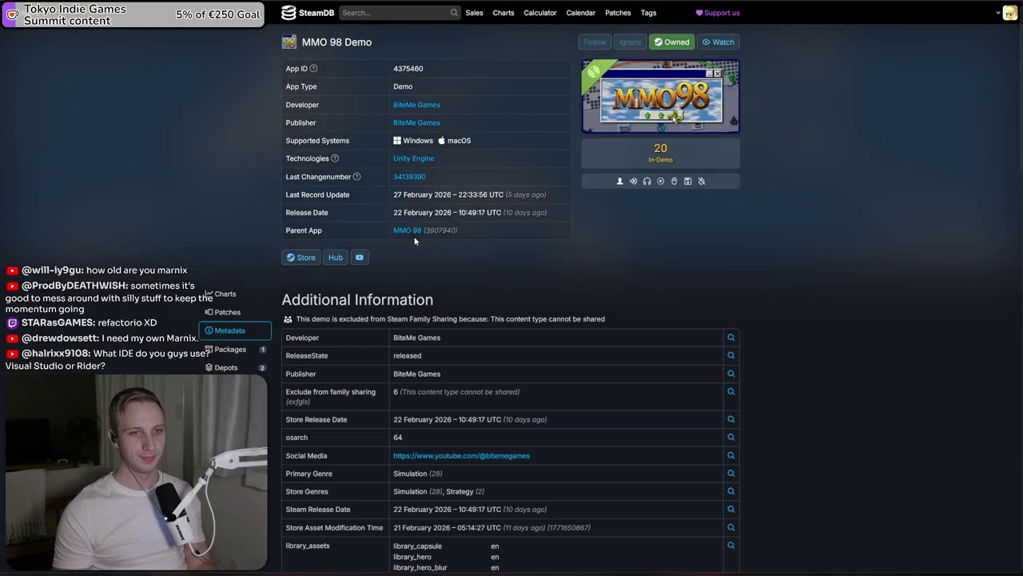
scroll(479, 241, "down", 1)
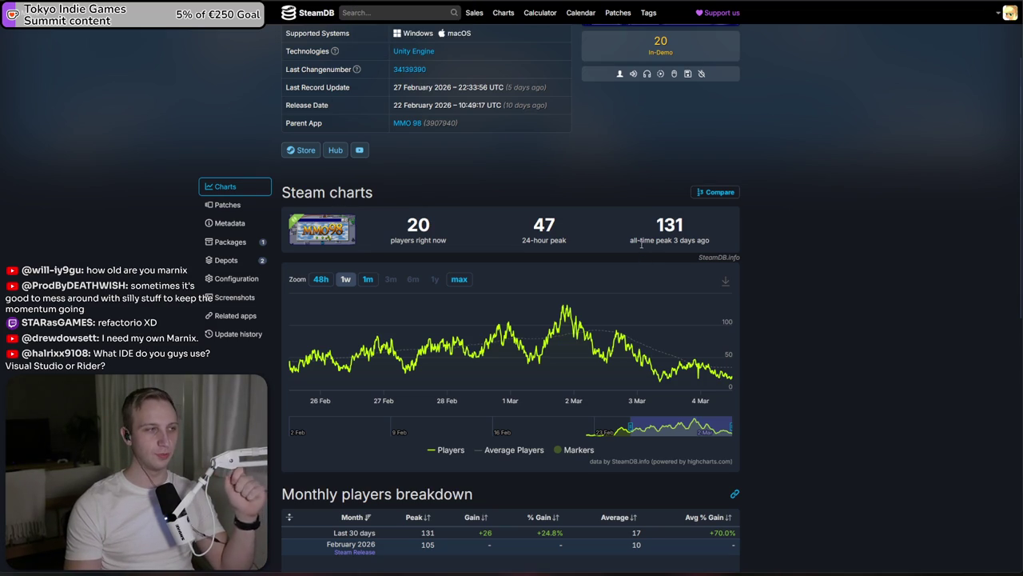
scroll(636, 237, "up", 1)
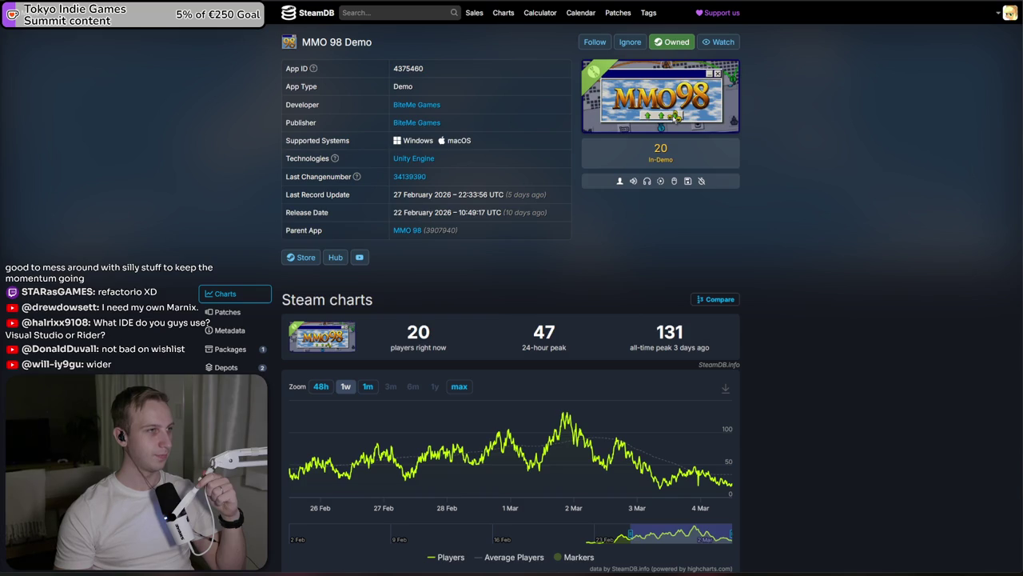
Switch to Discord and enlarge the Streaming Schedule image
key("alt+Tab")
scroll(511, 440, "down", 1)
left_click(520, 438)
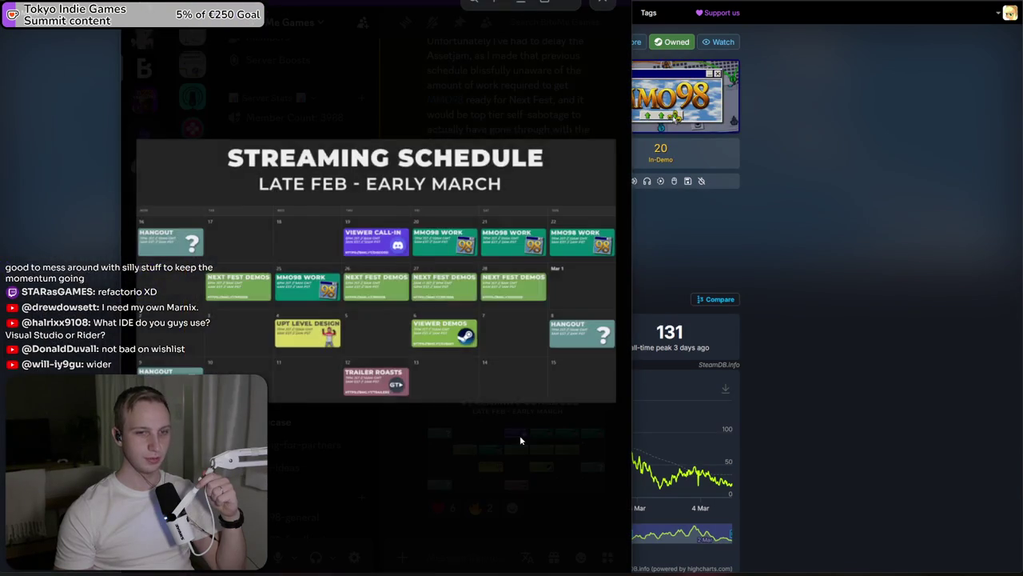
Zoom into and pan across the streaming schedule image to inspect the Wed–Sun and early-March days
left_click(480, 319)
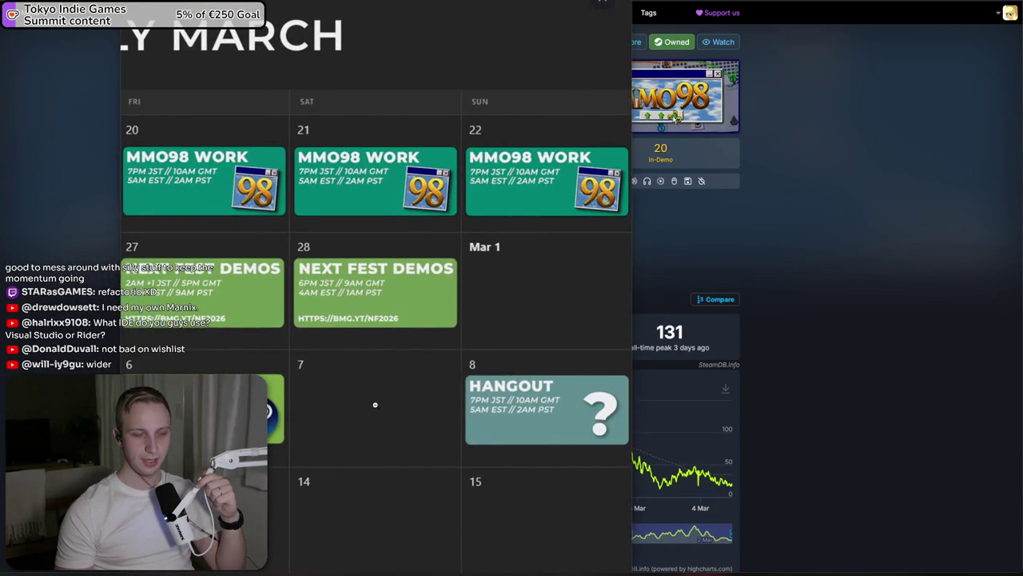
left_click_drag(375, 404, 636, 366)
left_click_drag(470, 359, 412, 392)
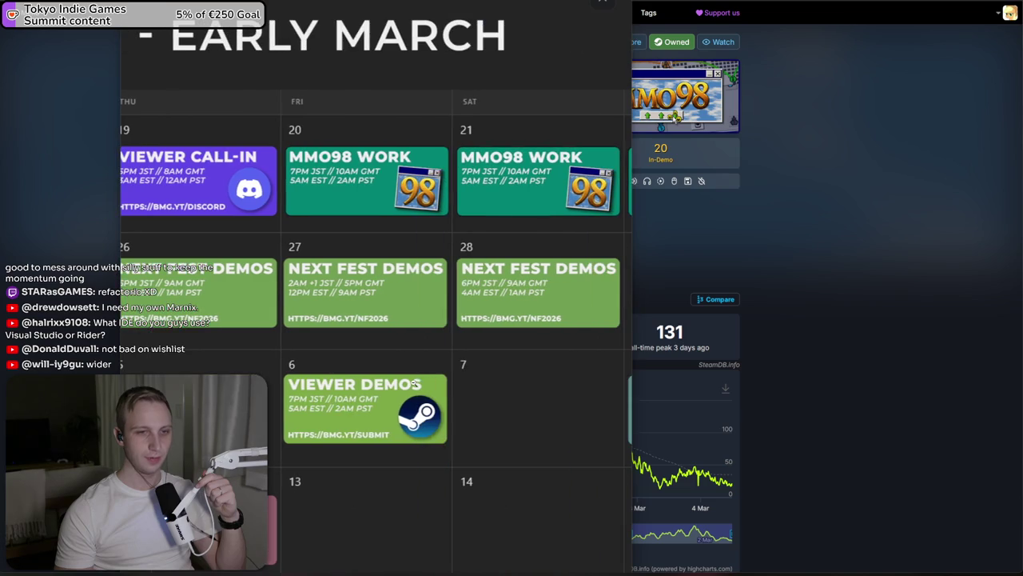
left_click(412, 393)
left_click(485, 424)
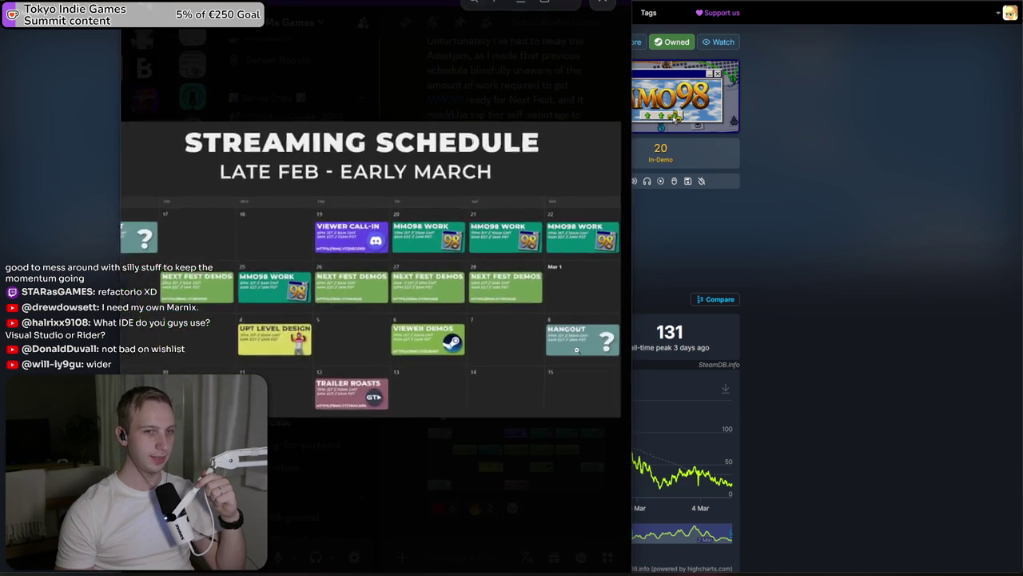
left_click(538, 342)
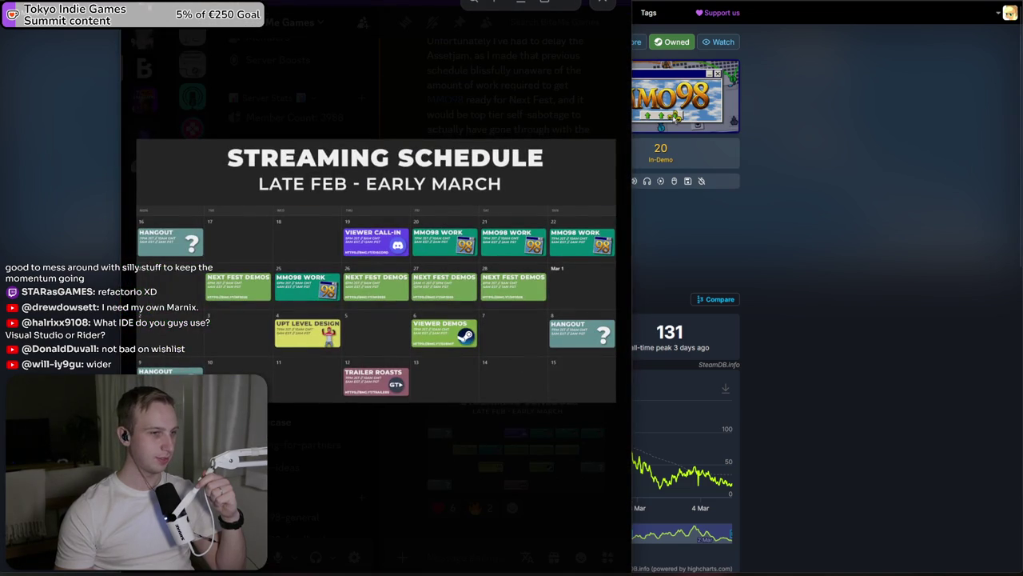
Scroll over the schedule once more, then close the enlarged image viewer
scroll(350, 366, "up", 5)
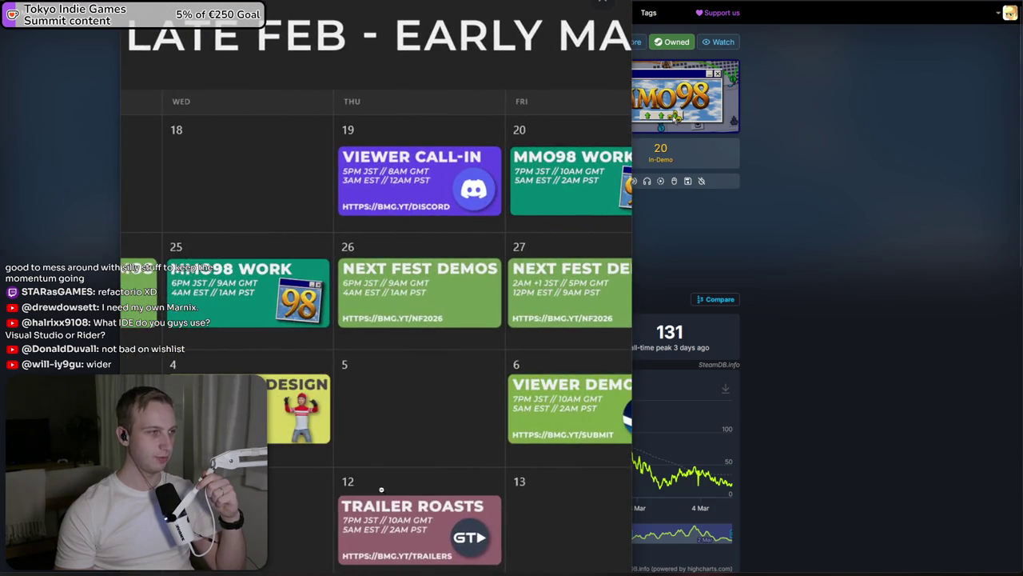
scroll(295, 364, "down", 5)
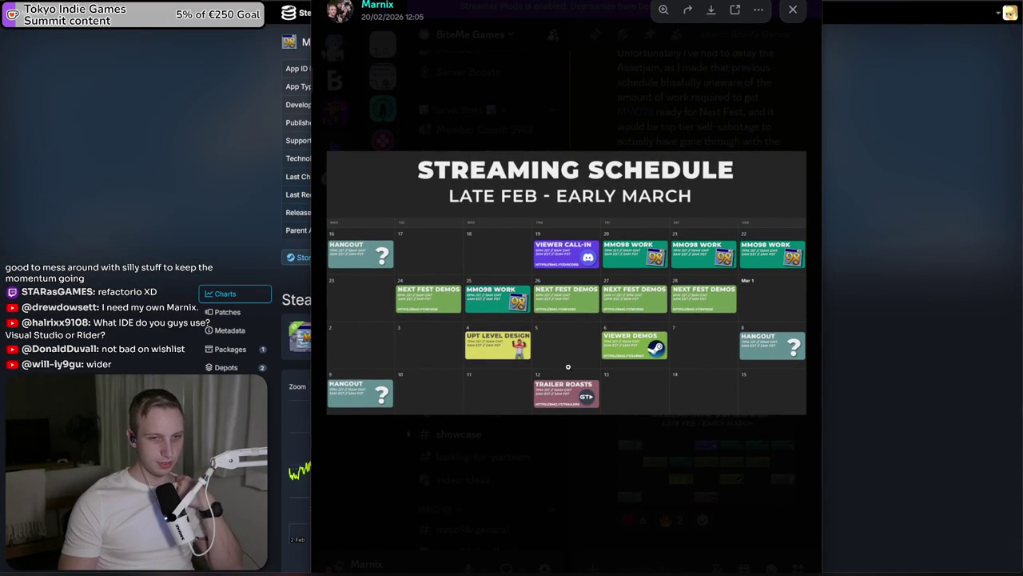
scroll(568, 367, "up", 5)
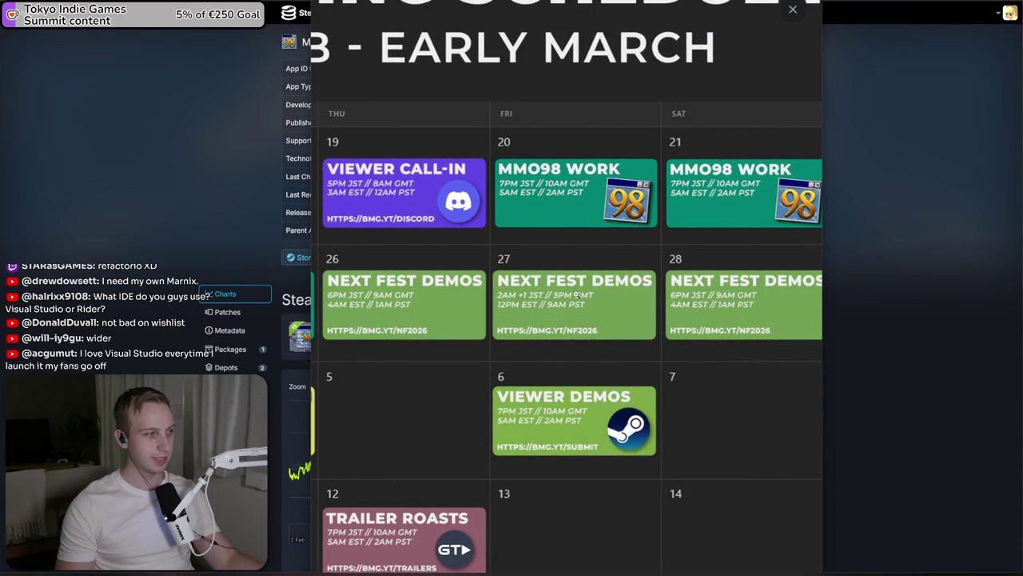
scroll(576, 295, "down", 5)
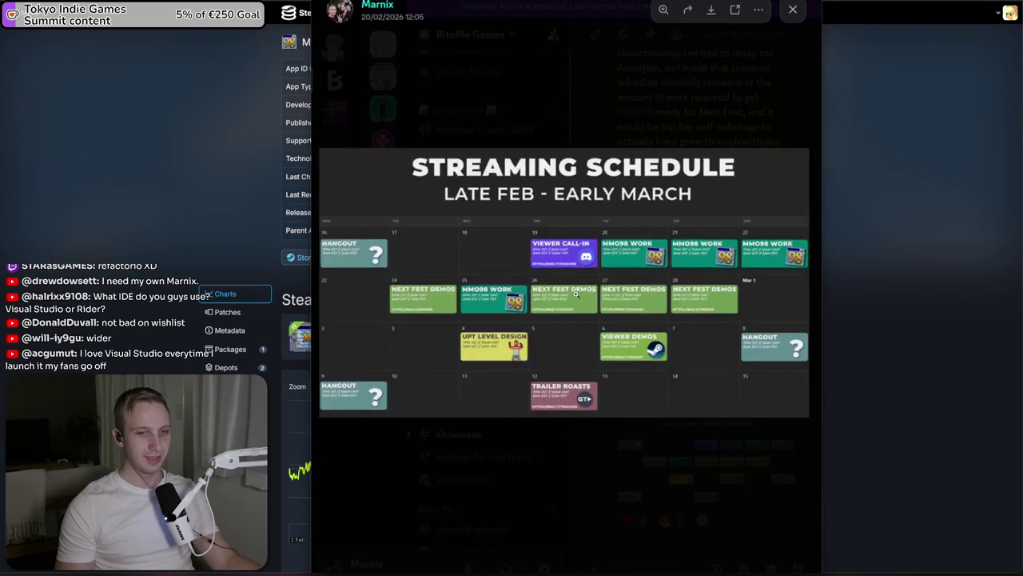
left_click(596, 99)
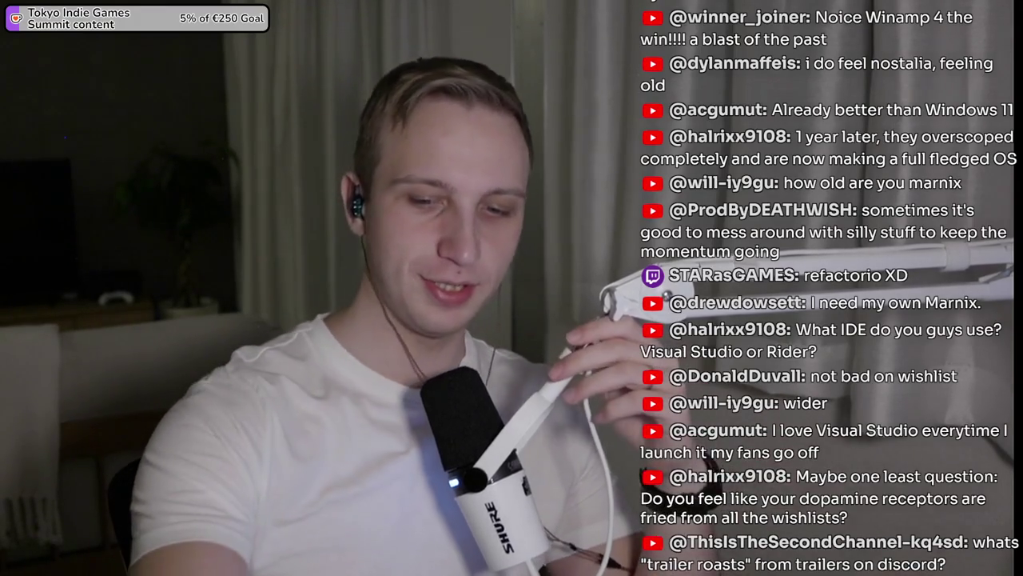
Scroll SteamDB's MMO 98 Demo page to the Monthly players breakdown showing 131 peak and 105 in February 2026
scroll(586, 271, "down", 3)
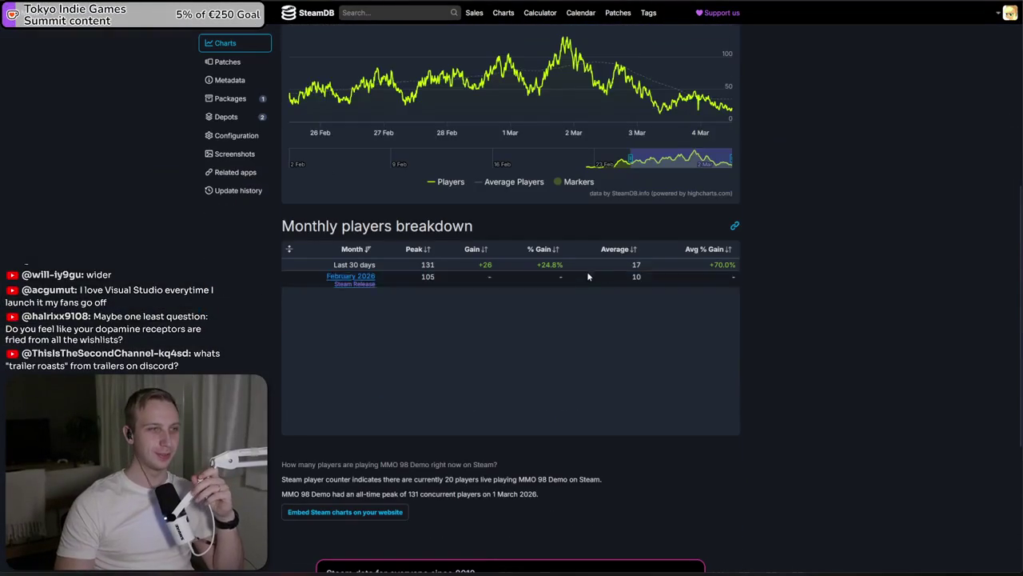
left_click_drag(424, 219, 332, 225)
left_click(283, 226)
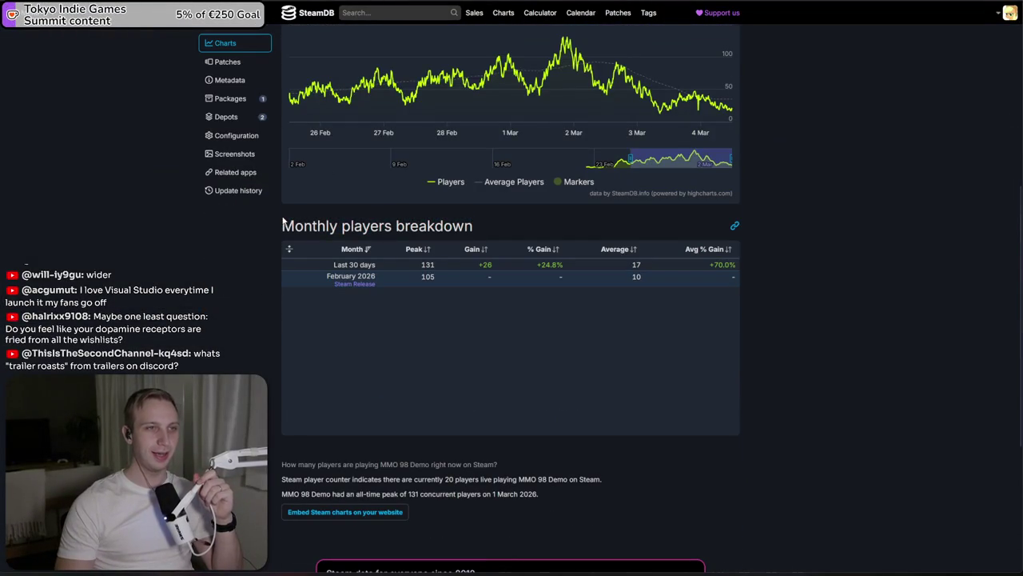